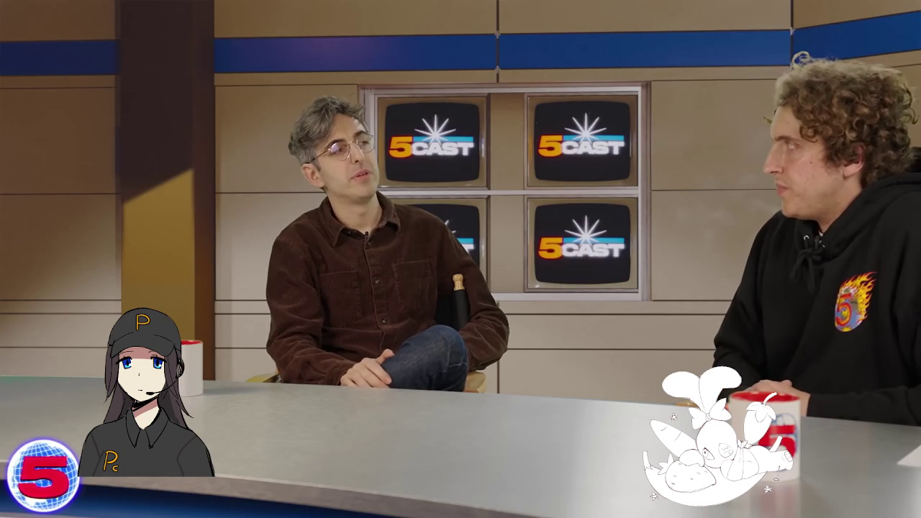
Exit fullscreen on the 5CAST #12 Hamilton Morris interview to show the full watch page.
key(Escape)
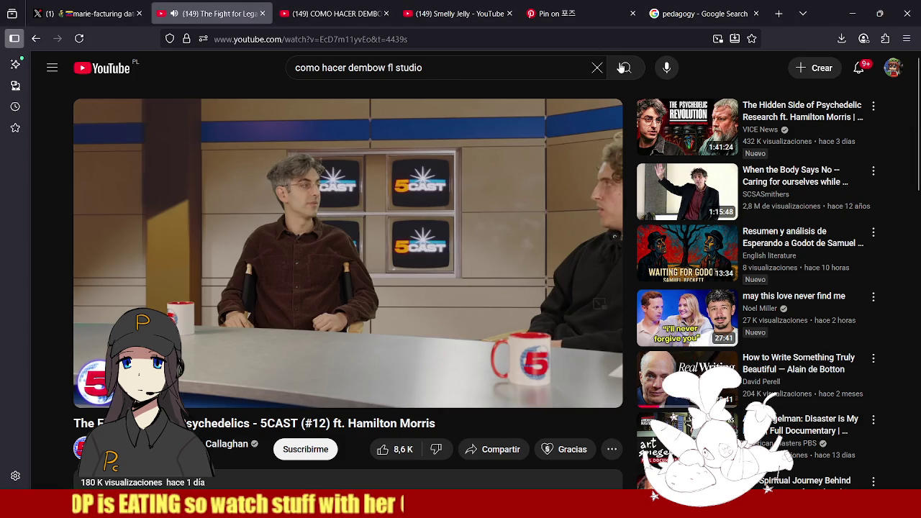
Search YouTube for 'hamilton morris frog' and scroll through the results.
click(600, 68)
text(hamilton morris frog)
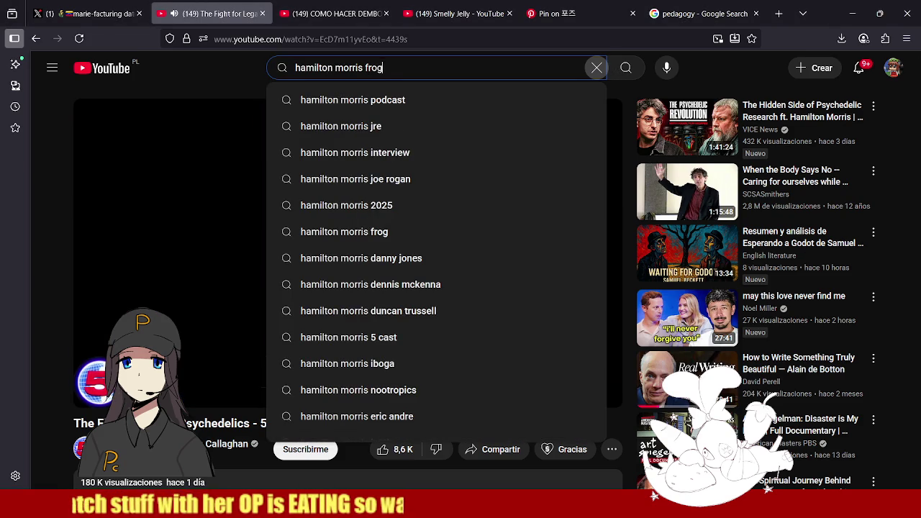
key(Return)
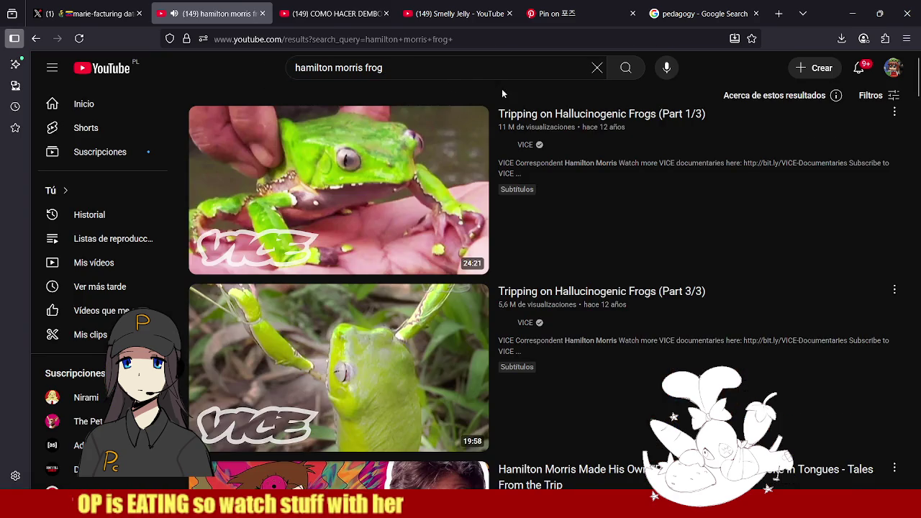
scroll(540, 202, down, 3)
scroll(510, 201, down, 1)
scroll(580, 261, down, 2)
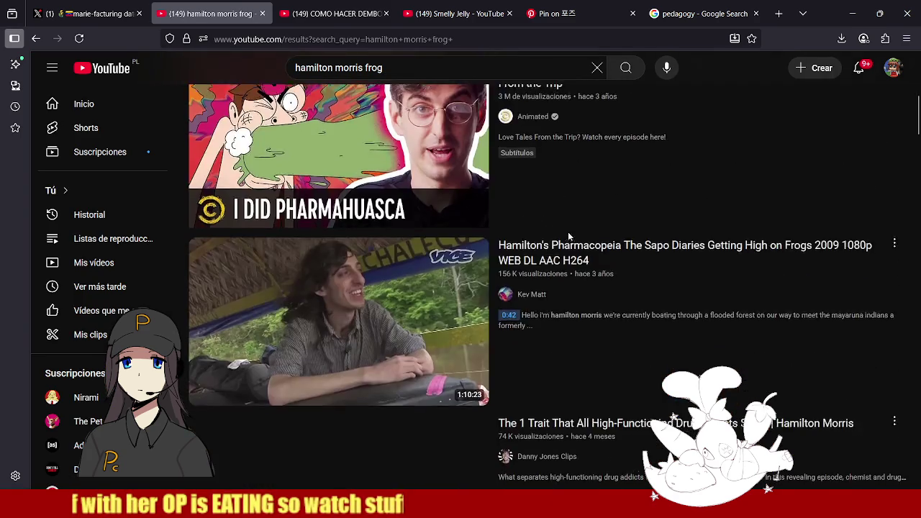
scroll(568, 234, down, 2)
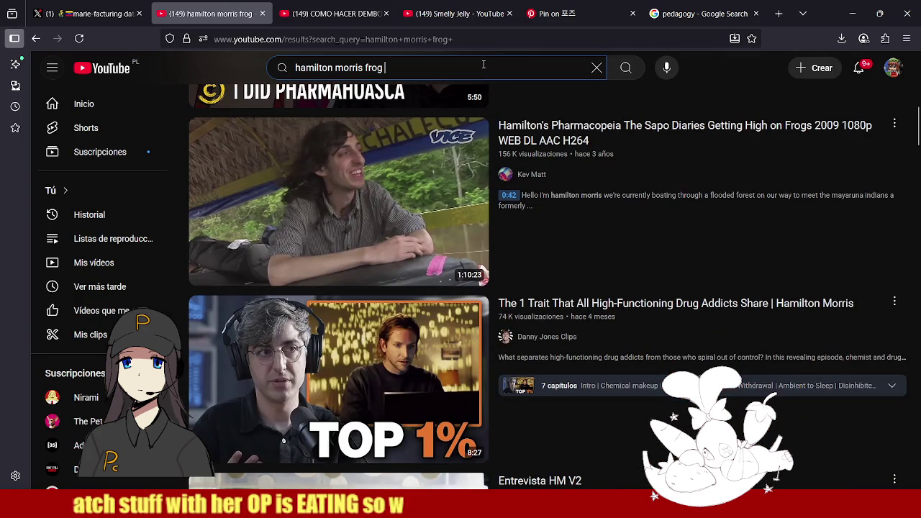
Change the search to 'hamilton morris venom' and open VICE's toad venom pamphlet video.
key(BackSpace)
key(BackSpace)
key(BackSpace)
key(BackSpace)
key(BackSpace)
text(so)
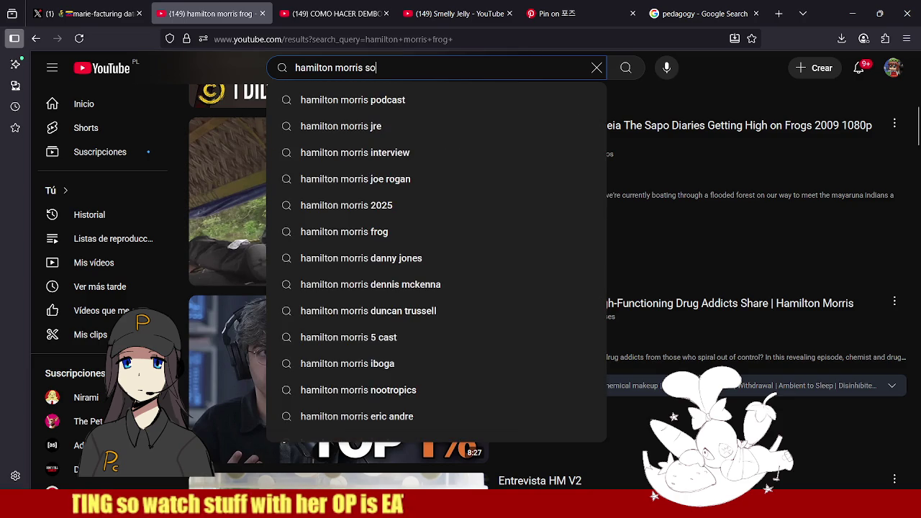
text(nora)
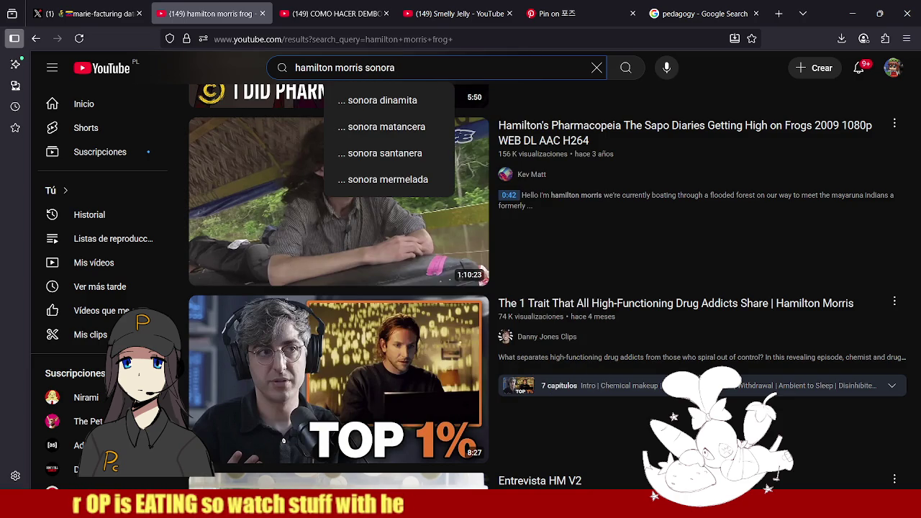
key(BackSpace)
key(BackSpace)
key(BackSpace)
key(BackSpace)
key(BackSpace)
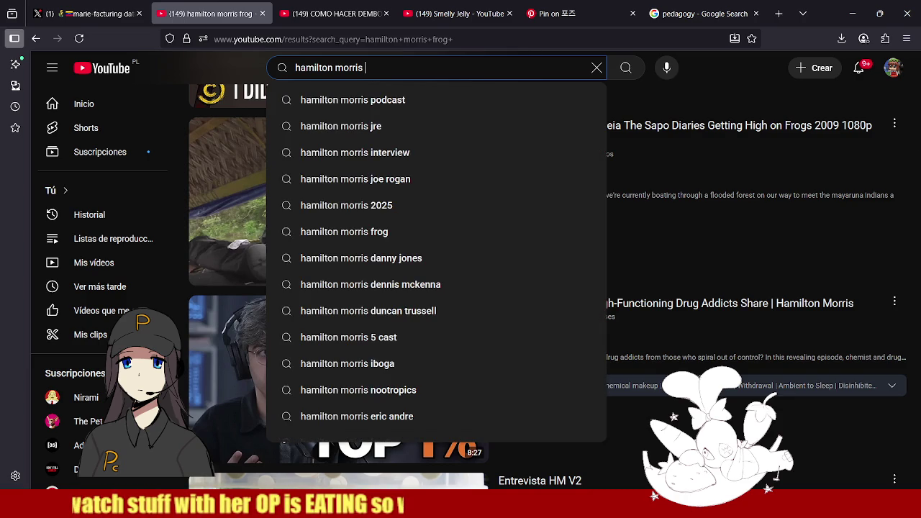
text(venom)
key(Return)
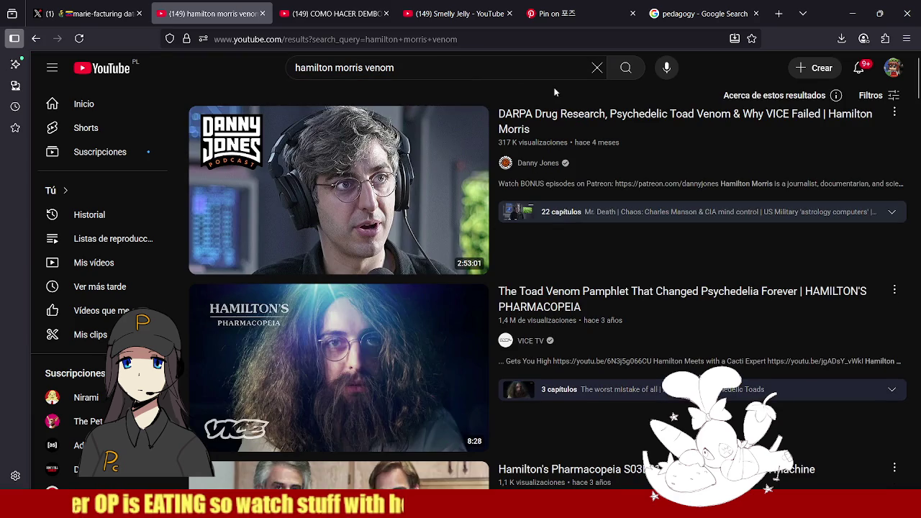
scroll(537, 215, down, 1)
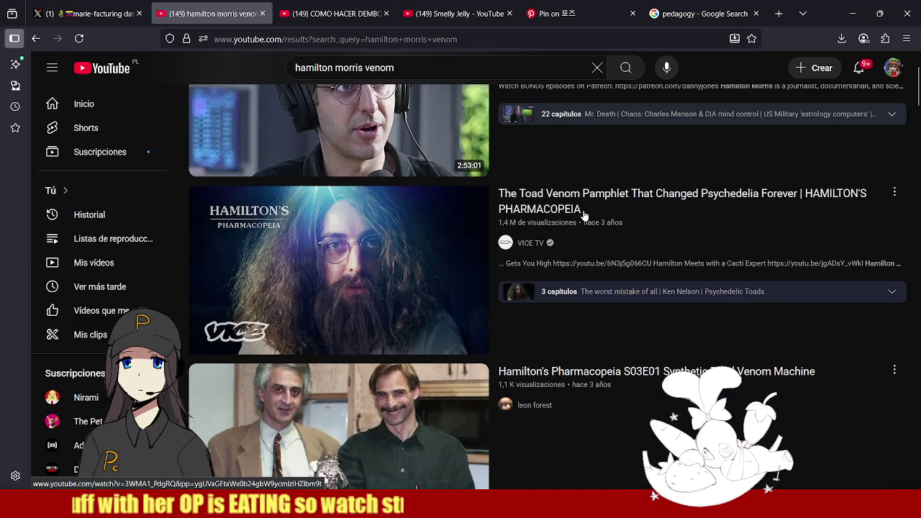
click(582, 209)
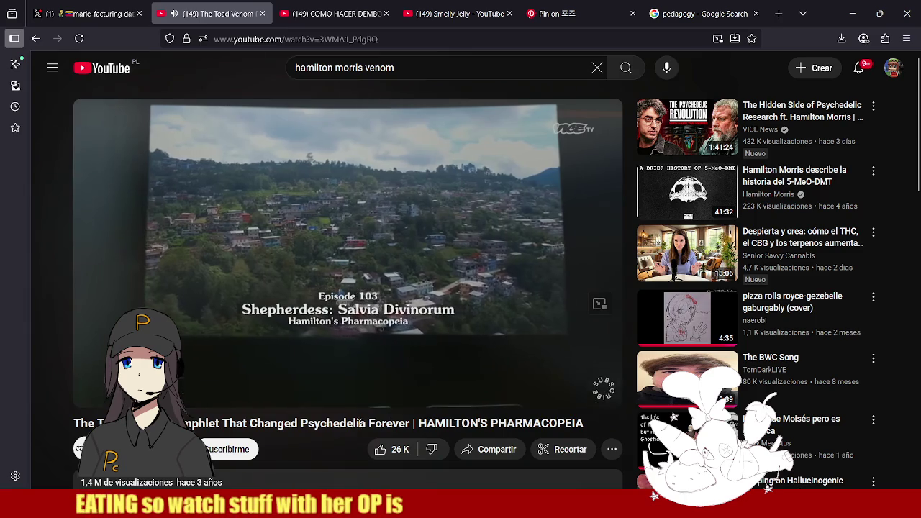
Turn on captions for the toad venom pamphlet video and resume playback.
key(c)
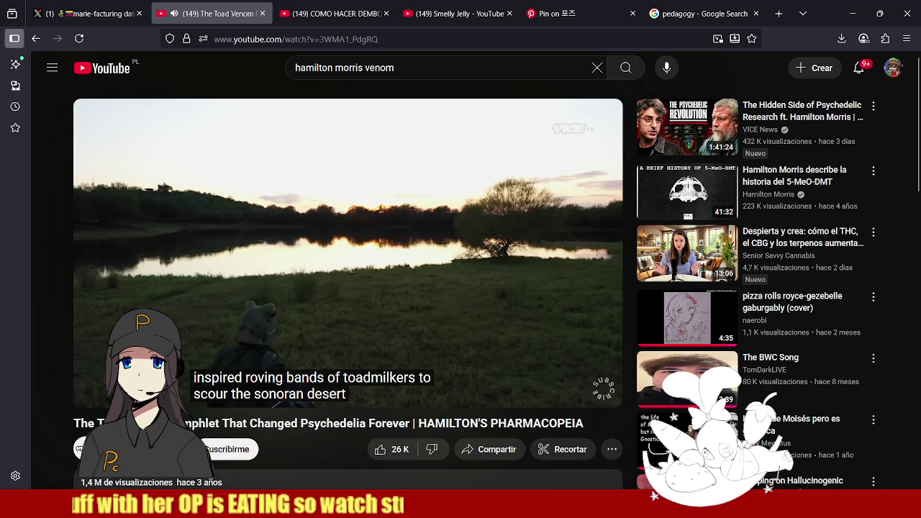
click(397, 260)
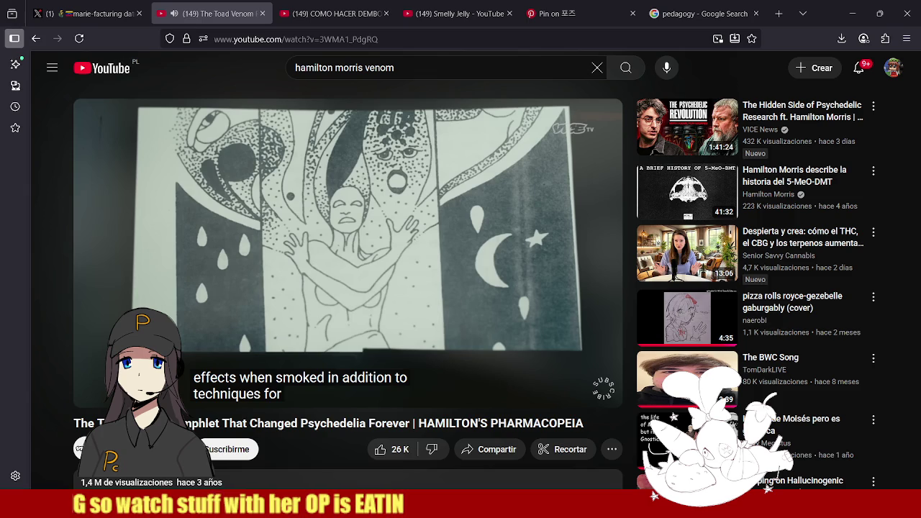
Switch back to Clip Studio Paint, leaving the toad venom video playing.
key(alt+Tab)
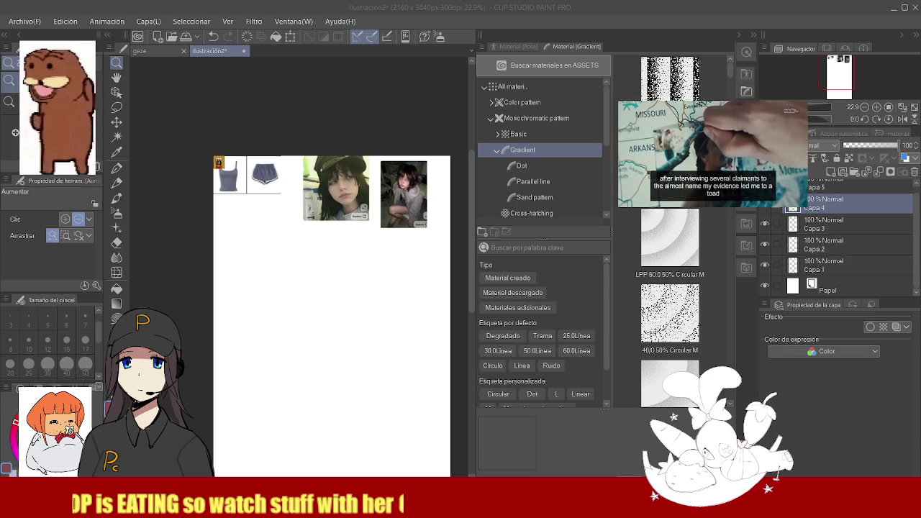
Zoom around the canvas and toggle the side panels to bring the Layers palette into view.
scroll(417, 217, up, 3)
key(Tab)
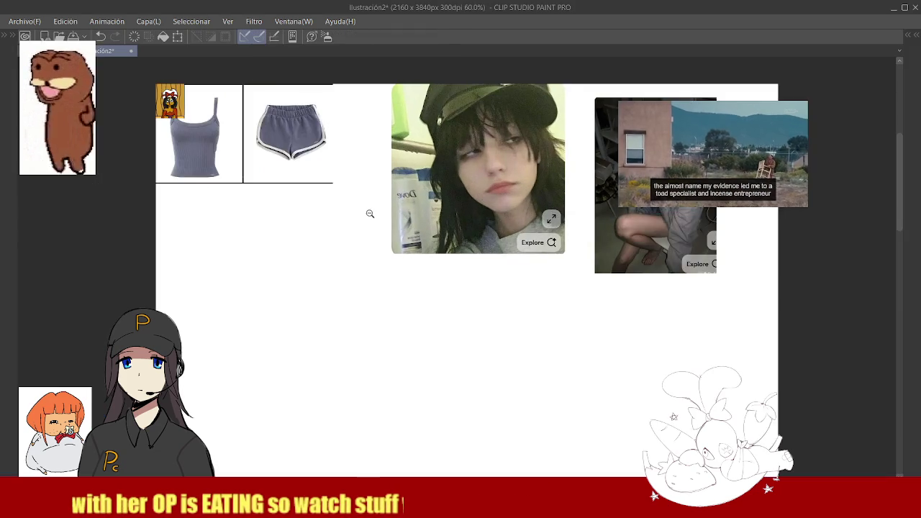
scroll(369, 211, down, 3)
scroll(380, 245, up, 4)
scroll(490, 207, down, 2)
scroll(452, 288, up, 1)
key(Tab)
key(Tab)
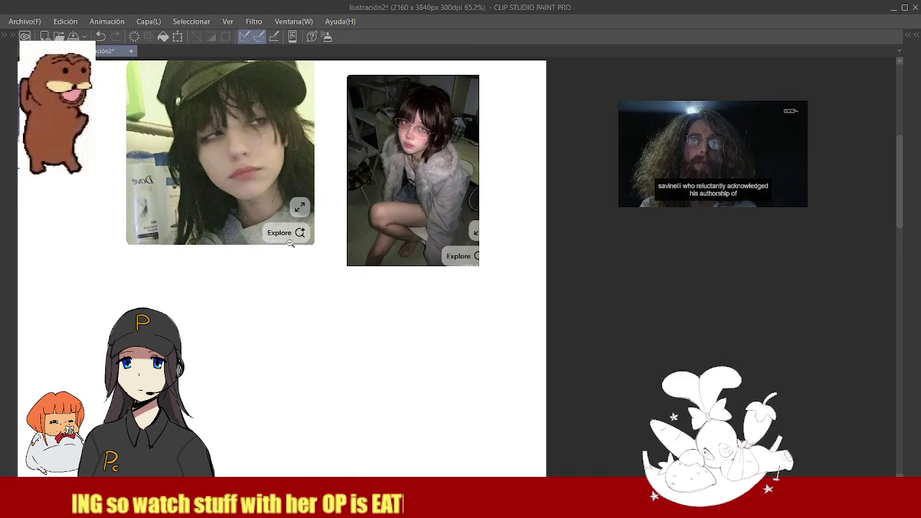
scroll(244, 288, down, 2)
key(Tab)
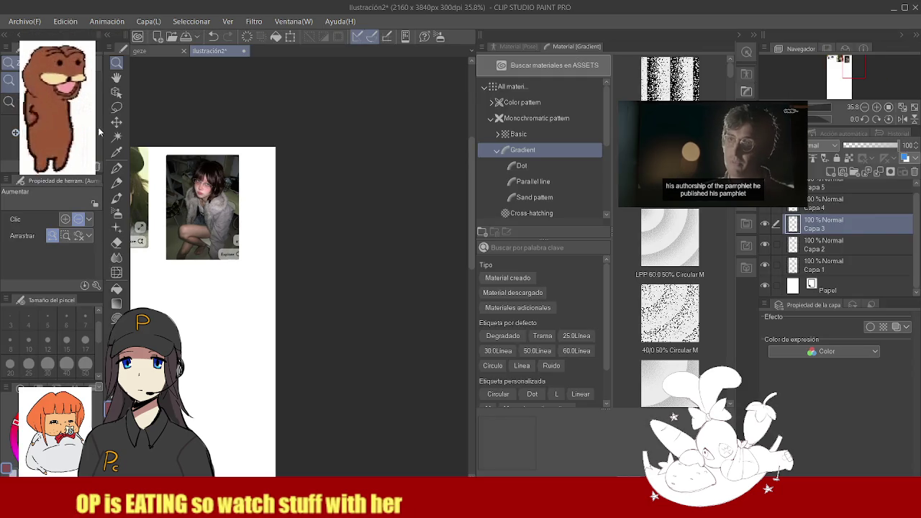
key(Tab)
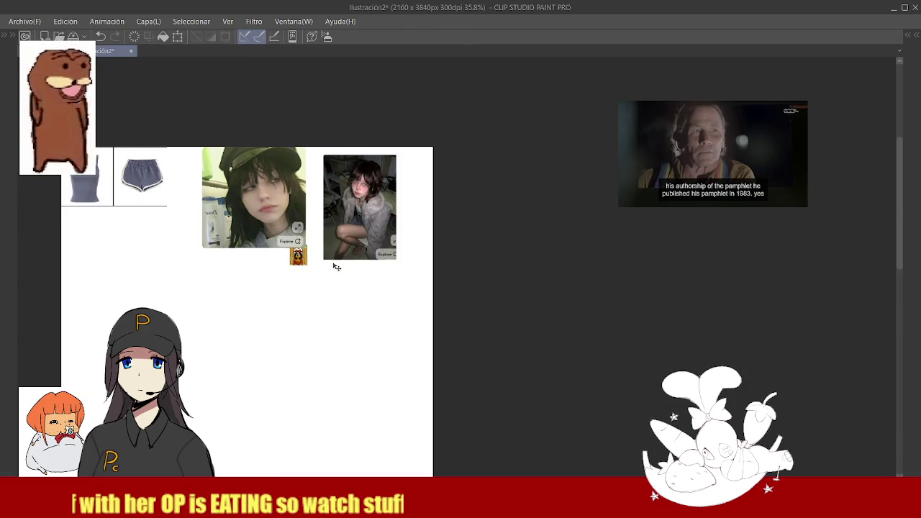
scroll(424, 259, up, 2)
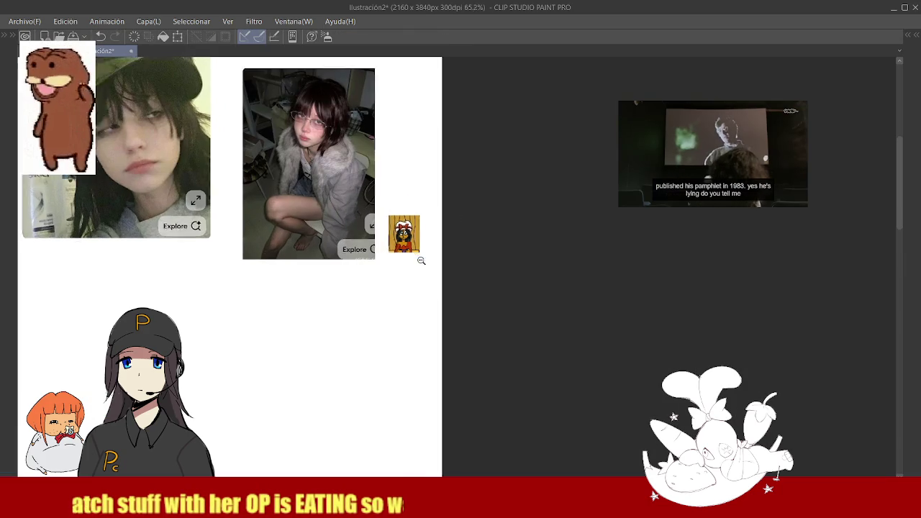
key(Tab)
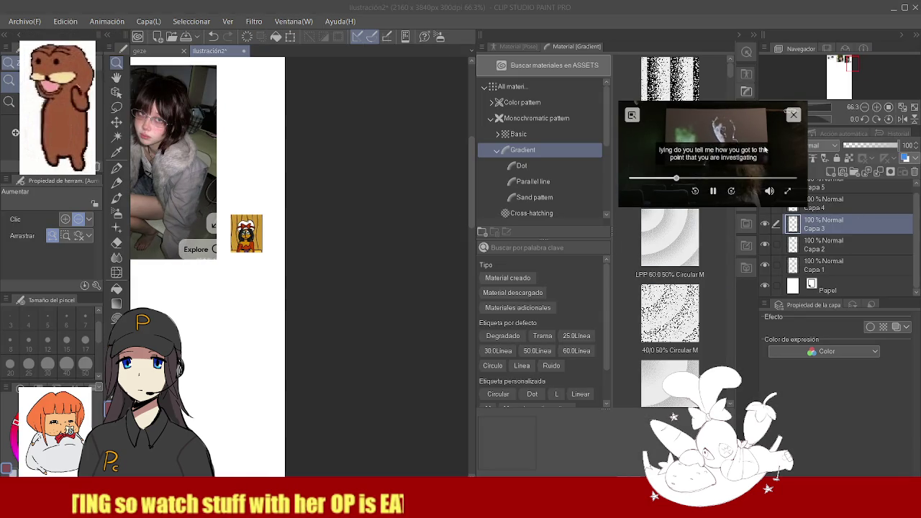
Delete Capa 2 and Capa 3, then hide the panels so the canvas fills the window.
key(Delete)
key(Delete)
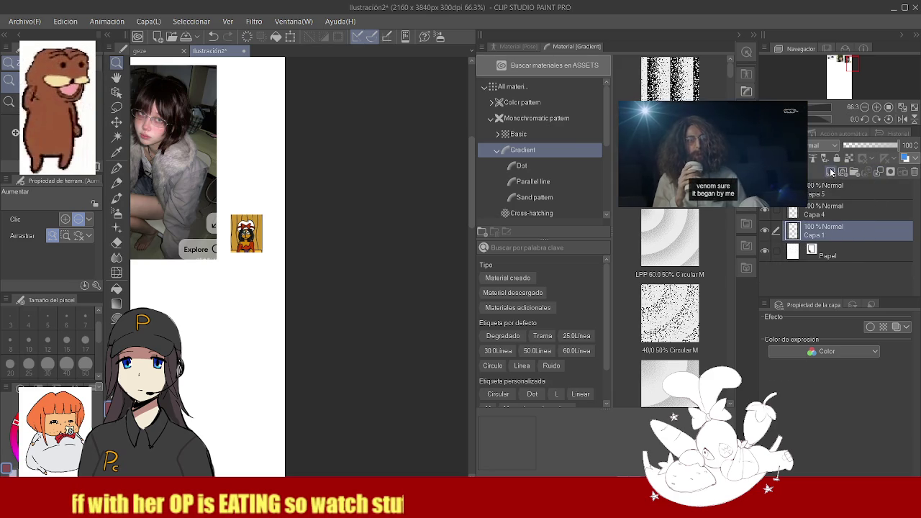
key(Tab)
scroll(325, 285, down, 1)
scroll(325, 285, down, 1)
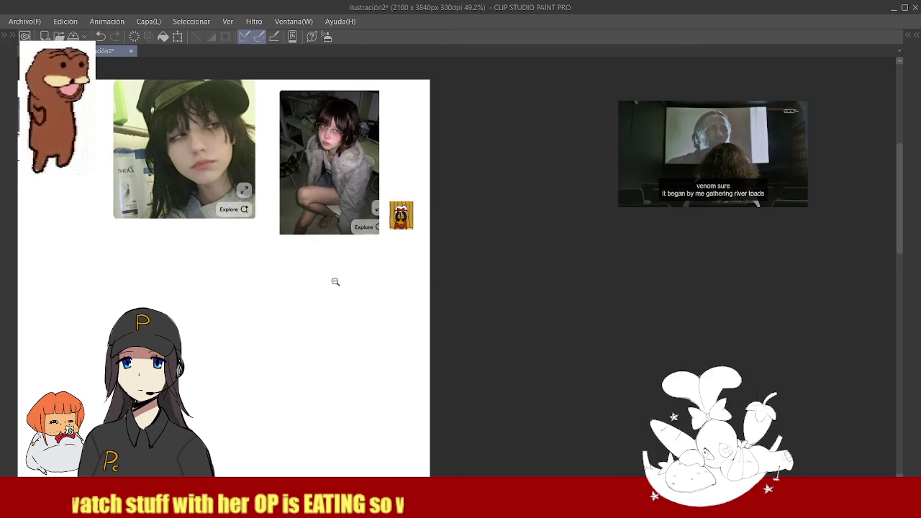
Pencil overlapping head loops, crossing face guide lines and a curved chin stroke below.
drag(326, 285, 329, 288)
key(Tab)
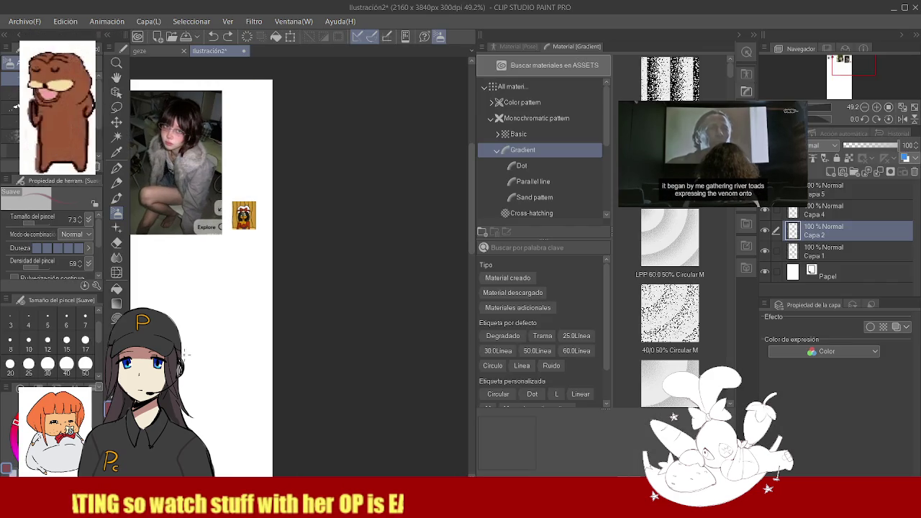
key(Tab)
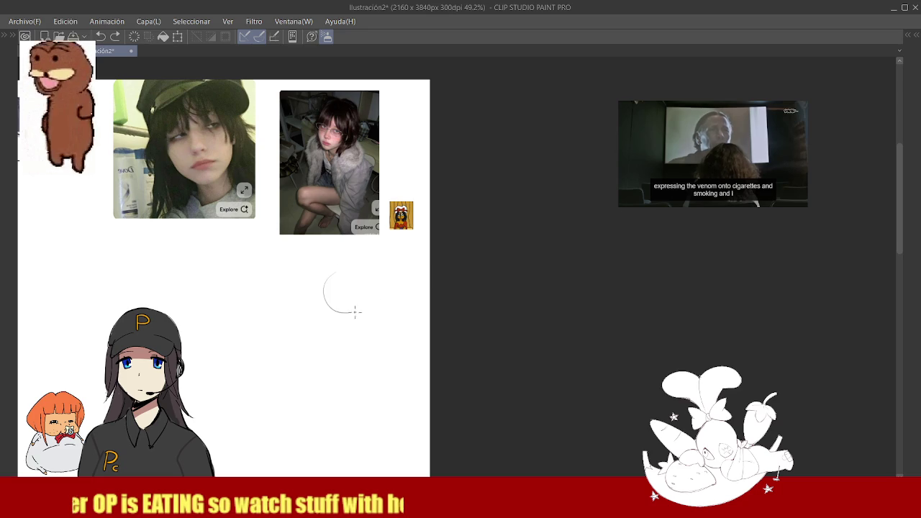
mouse_move(371, 279)
mouse_down()
mouse_move(314, 286)
mouse_move(338, 331)
mouse_up()
drag(326, 292, 348, 289)
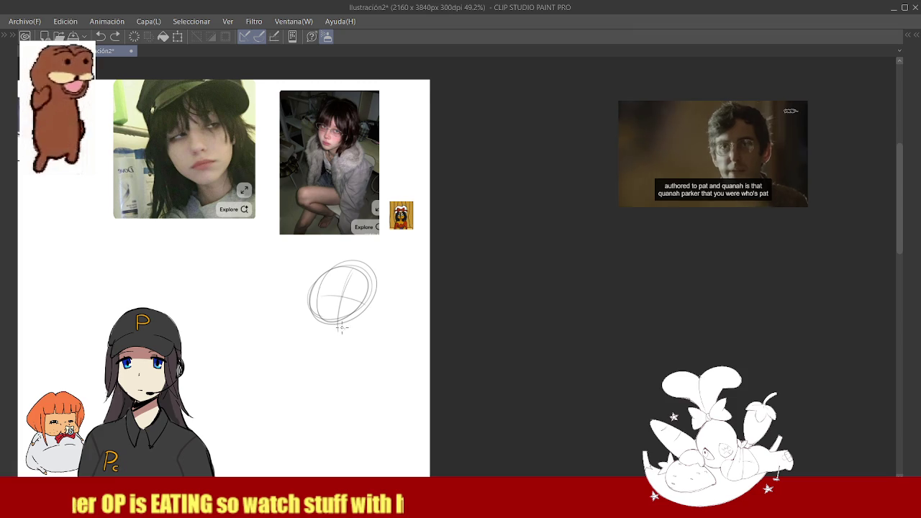
drag(311, 320, 345, 342)
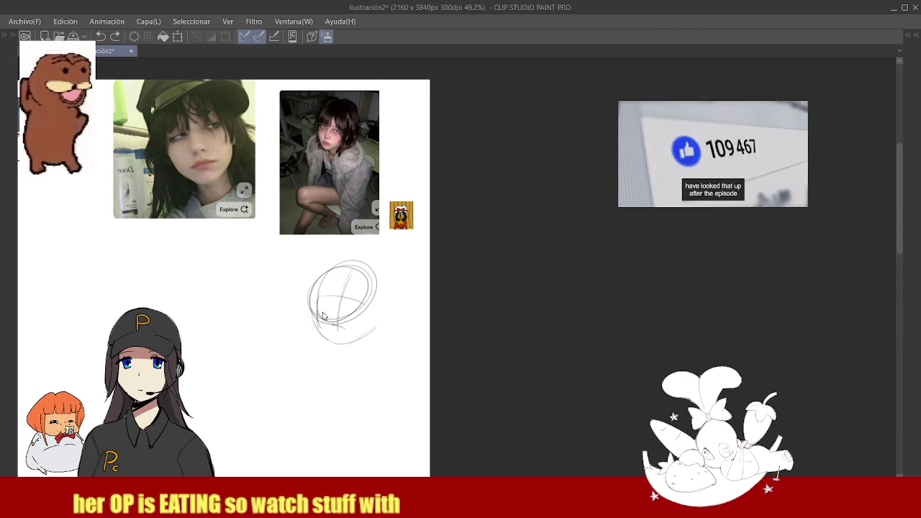
scroll(321, 308, up, 3)
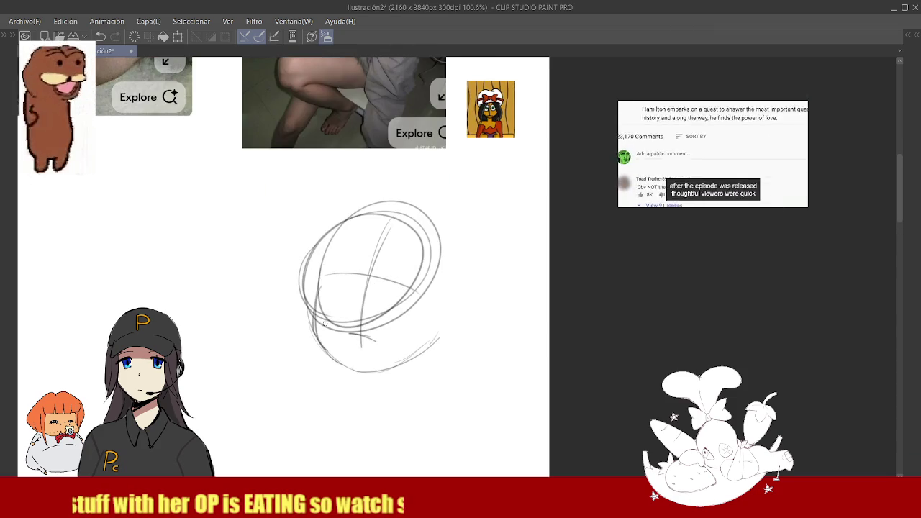
scroll(348, 331, up, 2)
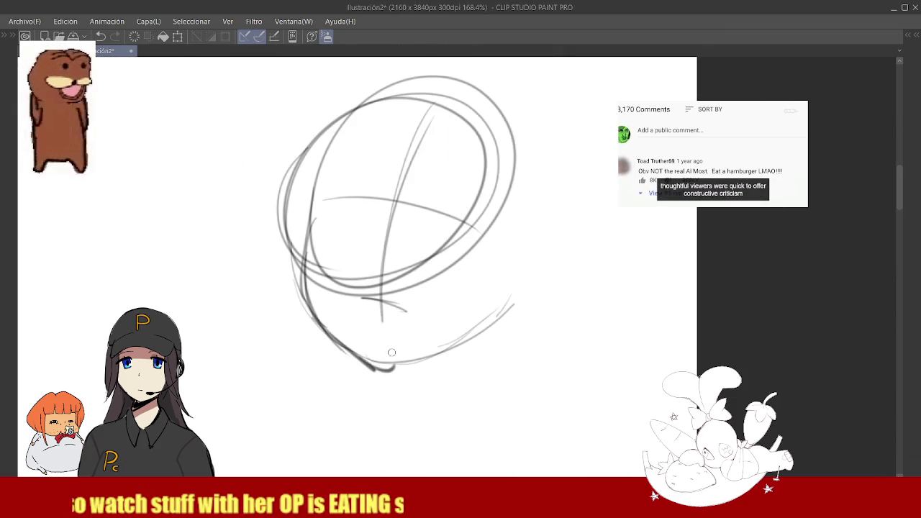
scroll(390, 356, down, 3)
scroll(429, 331, up, 2)
scroll(429, 331, down, 3)
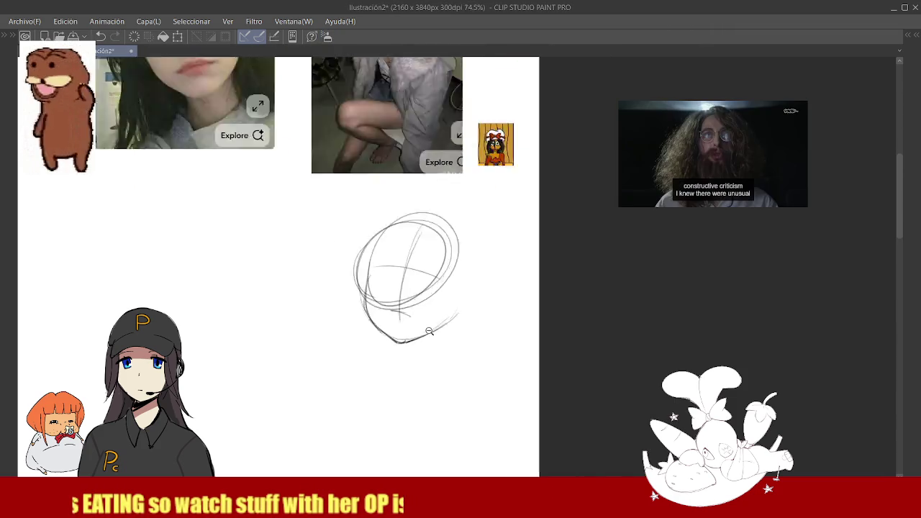
scroll(446, 316, up, 2)
scroll(461, 302, down, 1)
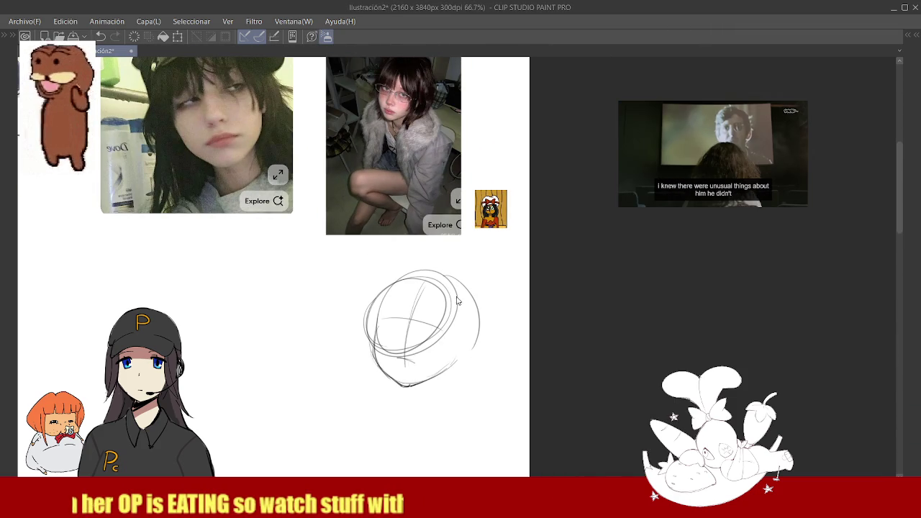
Add a rounded shape at the back of the head.
drag(452, 283, 462, 342)
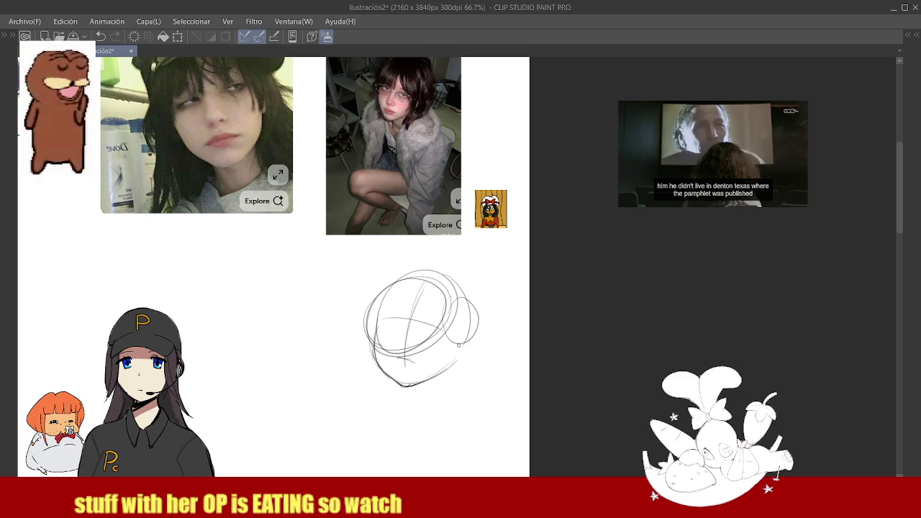
scroll(489, 210, up, 1)
scroll(482, 216, up, 3)
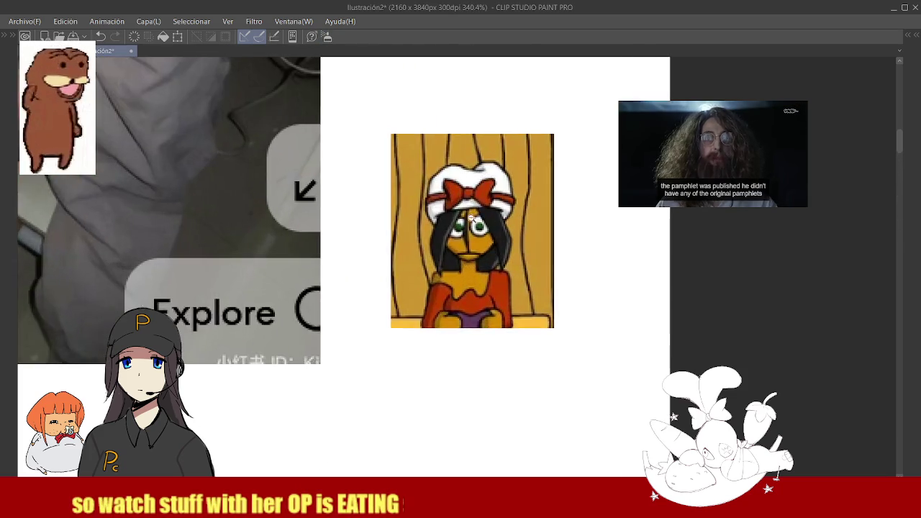
scroll(429, 331, down, 3)
scroll(430, 331, up, 1)
scroll(446, 320, down, 2)
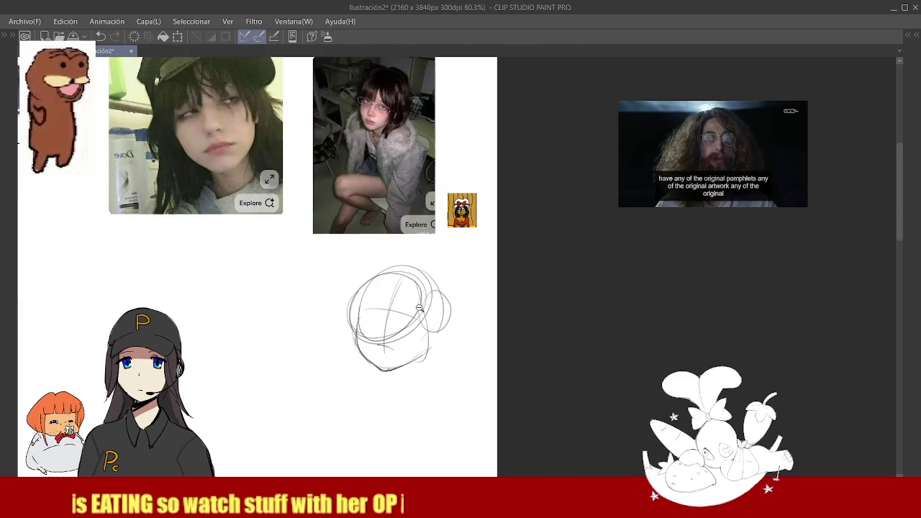
scroll(468, 308, up, 3)
scroll(446, 335, down, 2)
scroll(438, 352, down, 2)
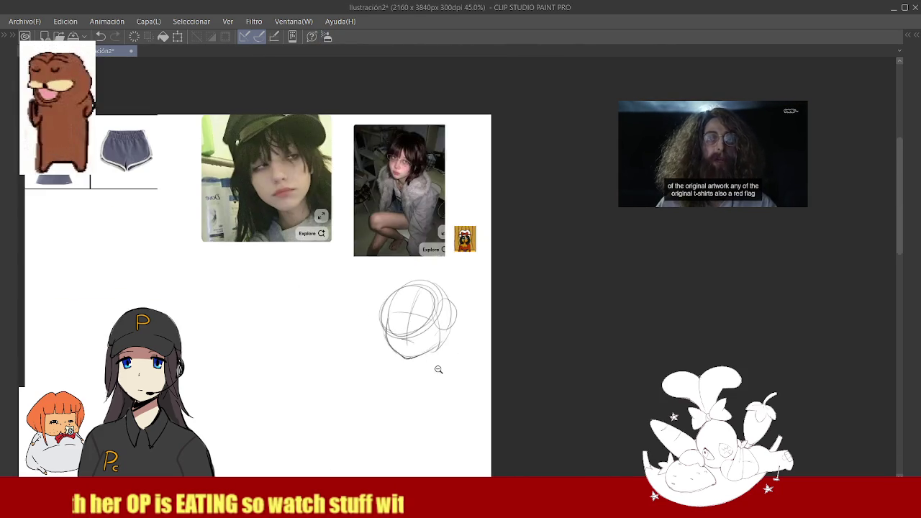
scroll(437, 365, up, 2)
scroll(423, 215, up, 2)
scroll(421, 181, up, 2)
scroll(422, 216, down, 3)
scroll(421, 316, up, 1)
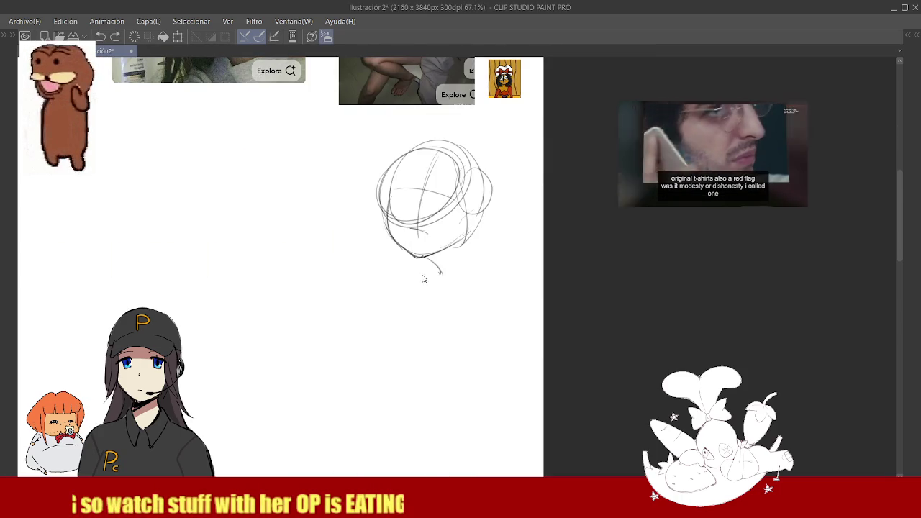
scroll(423, 216, down, 1)
scroll(403, 195, up, 2)
scroll(405, 251, down, 2)
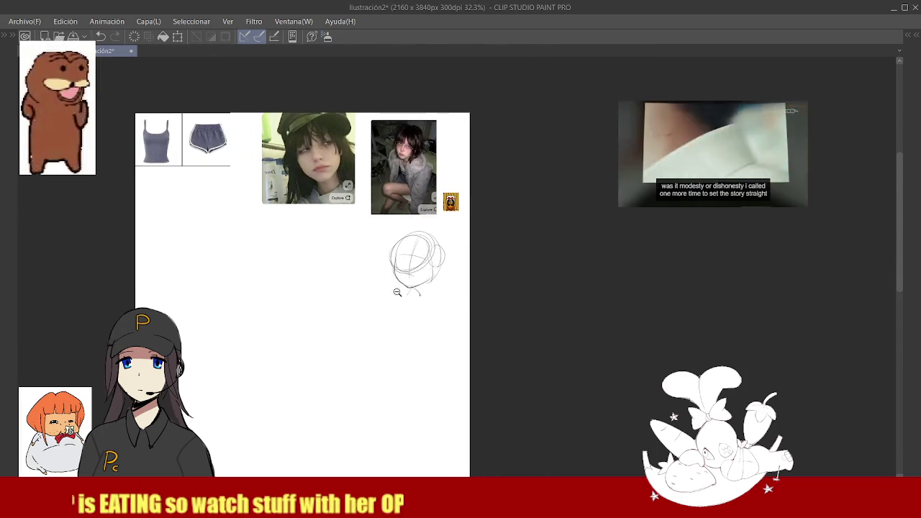
scroll(403, 245, up, 3)
Draw a body line down from the head and a faint stroke along the torso's side.
drag(386, 275, 368, 350)
scroll(370, 345, down, 1)
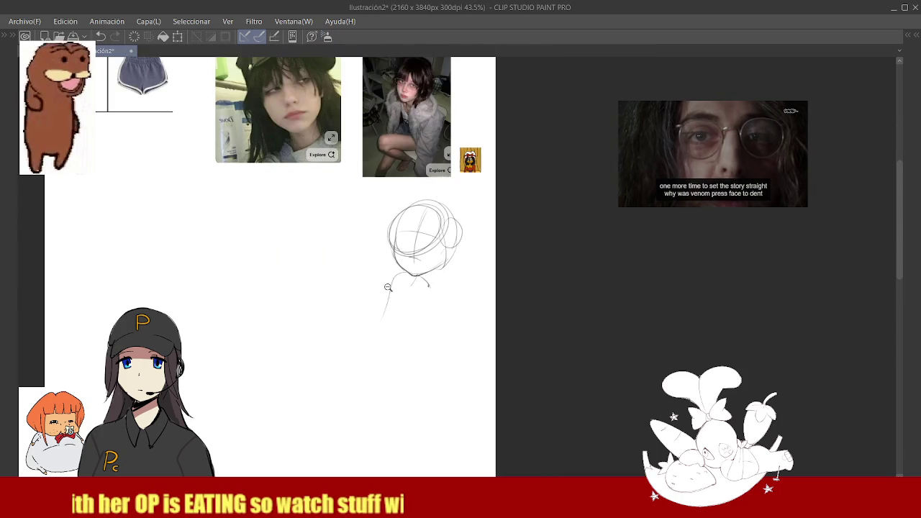
scroll(387, 309, up, 1)
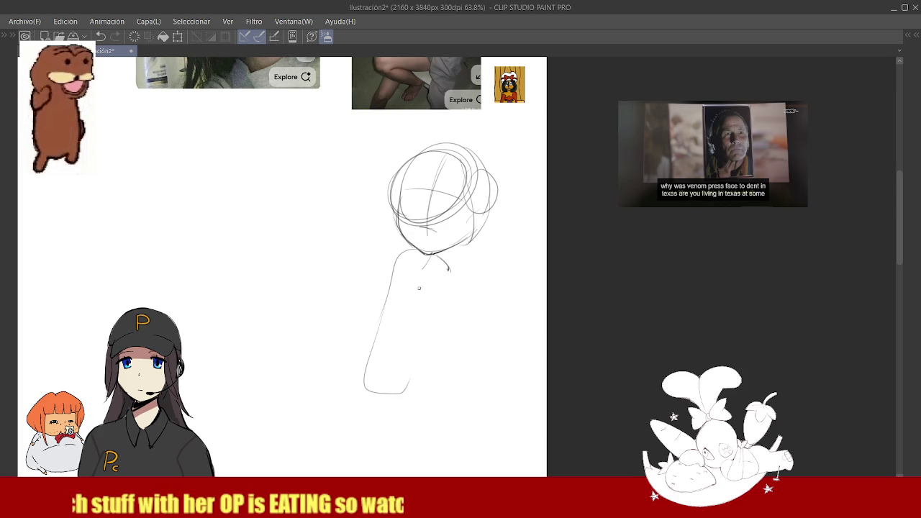
scroll(414, 312, down, 2)
scroll(446, 291, up, 1)
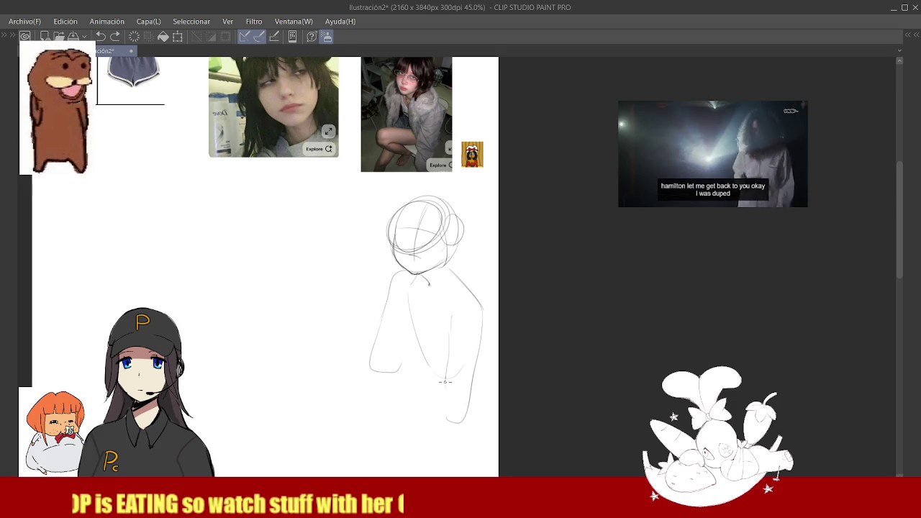
drag(451, 356, 441, 415)
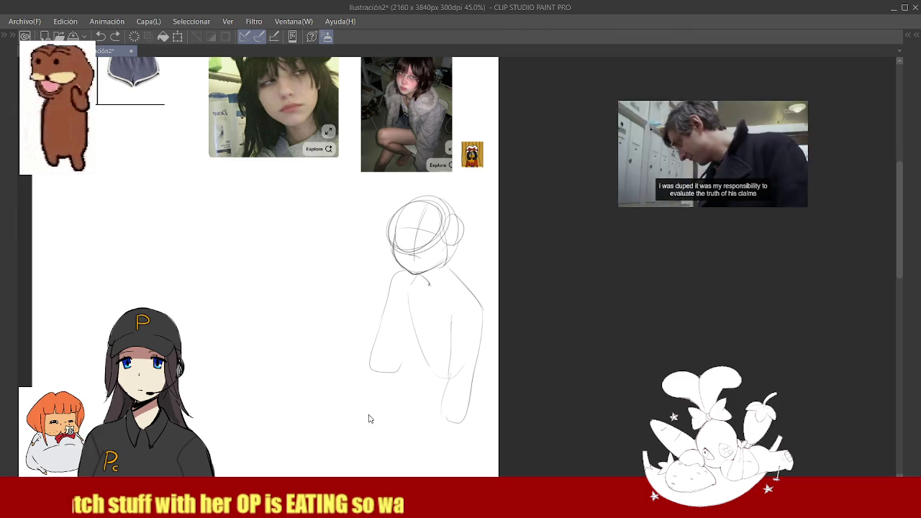
Sketch the thigh top and underside, bent knee and lower-leg curves below the torso.
drag(357, 417, 449, 435)
drag(431, 385, 352, 386)
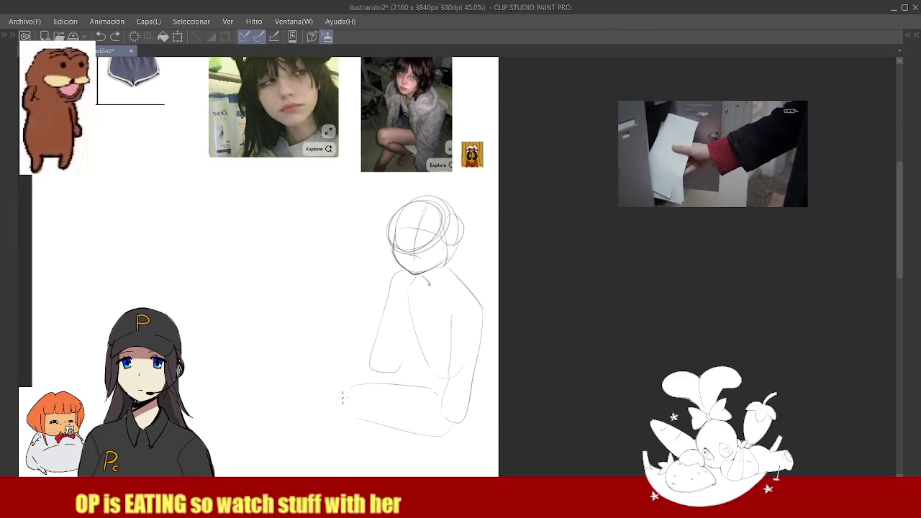
drag(346, 387, 350, 431)
scroll(367, 398, down, 2)
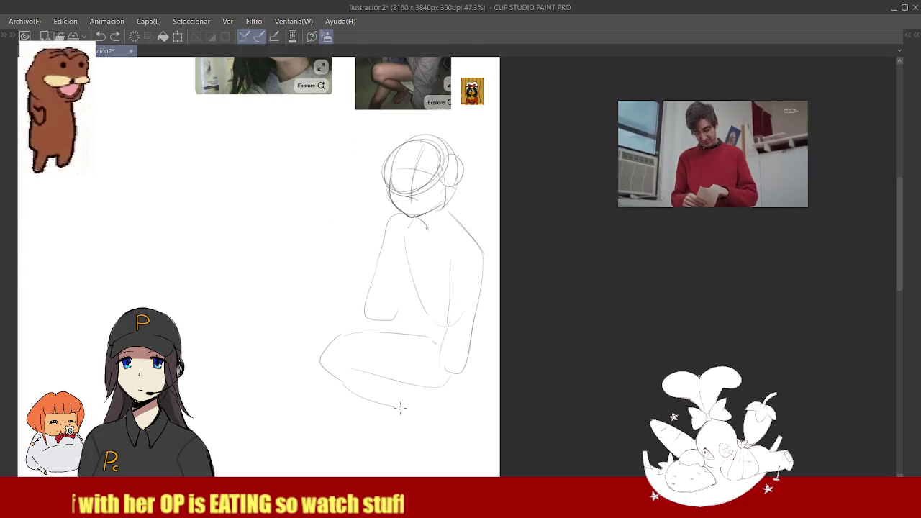
drag(347, 394, 446, 432)
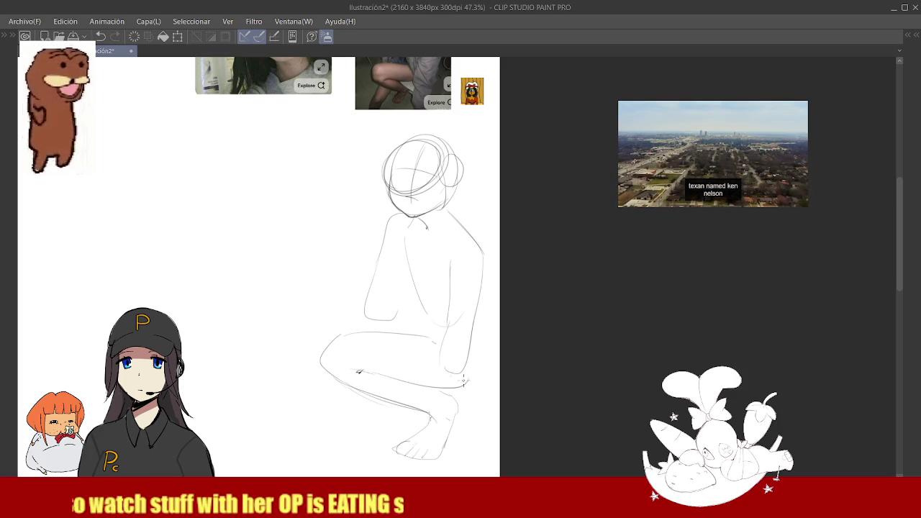
drag(374, 377, 414, 387)
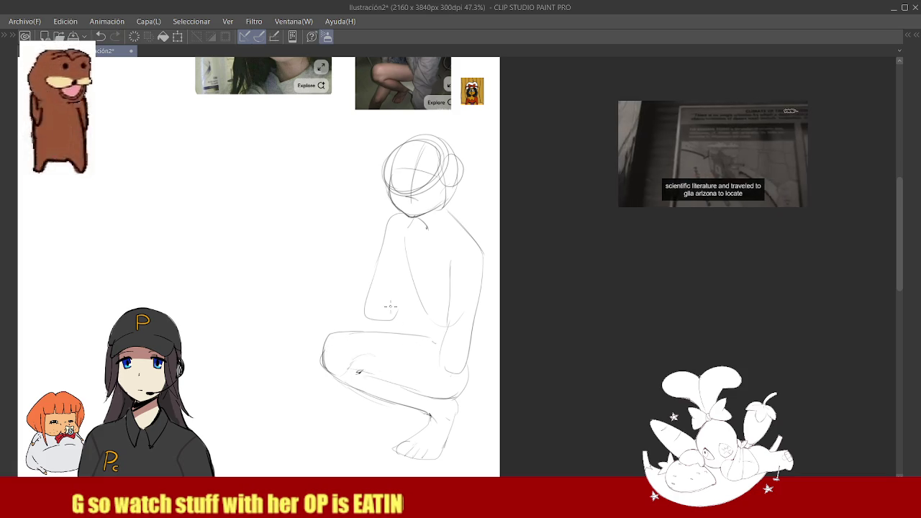
scroll(438, 341, down, 1)
Extend the second leg down to a foot outline and add a line along the shin.
scroll(435, 345, down, 1)
scroll(417, 216, up, 5)
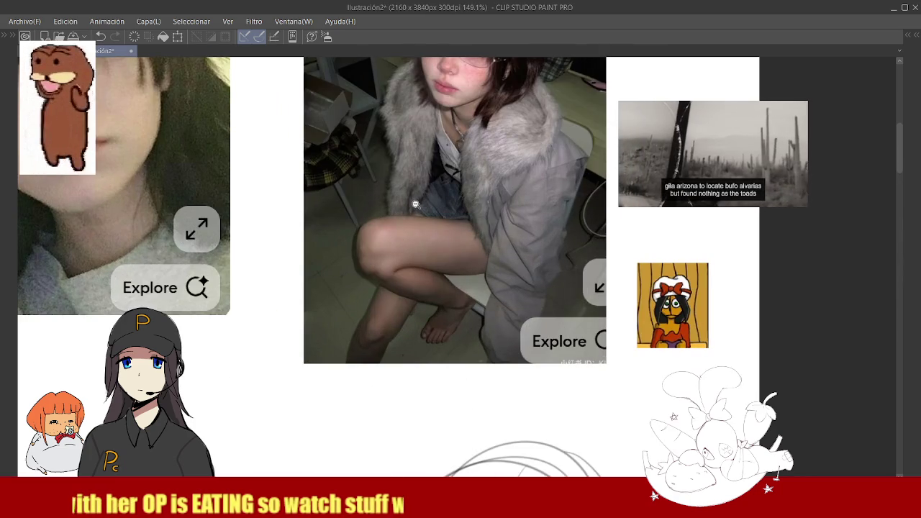
scroll(401, 299, down, 6)
scroll(405, 338, up, 4)
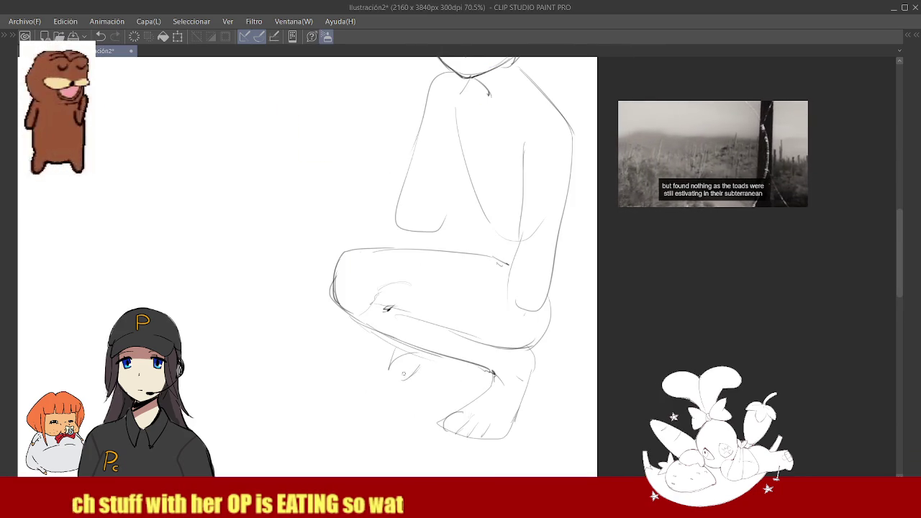
scroll(388, 308, down, 3)
scroll(388, 305, down, 1)
scroll(402, 194, up, 3)
scroll(381, 298, down, 3)
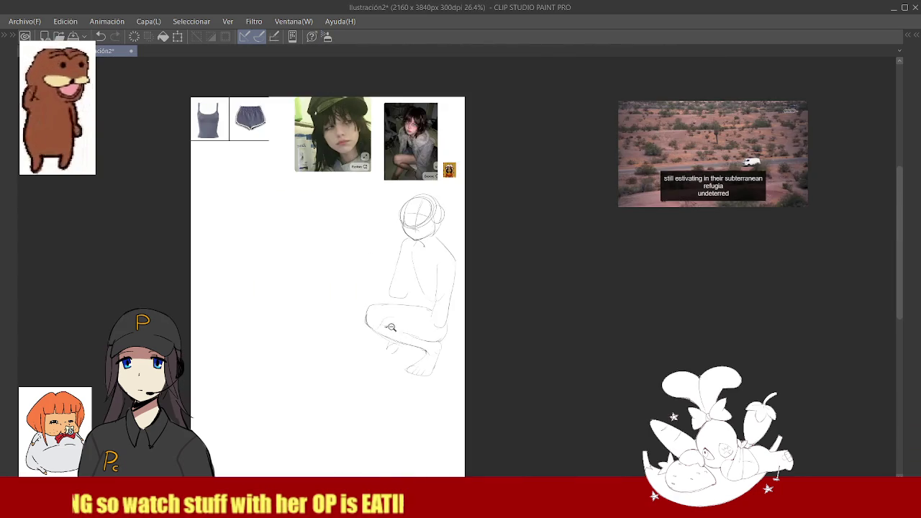
scroll(394, 383, up, 2)
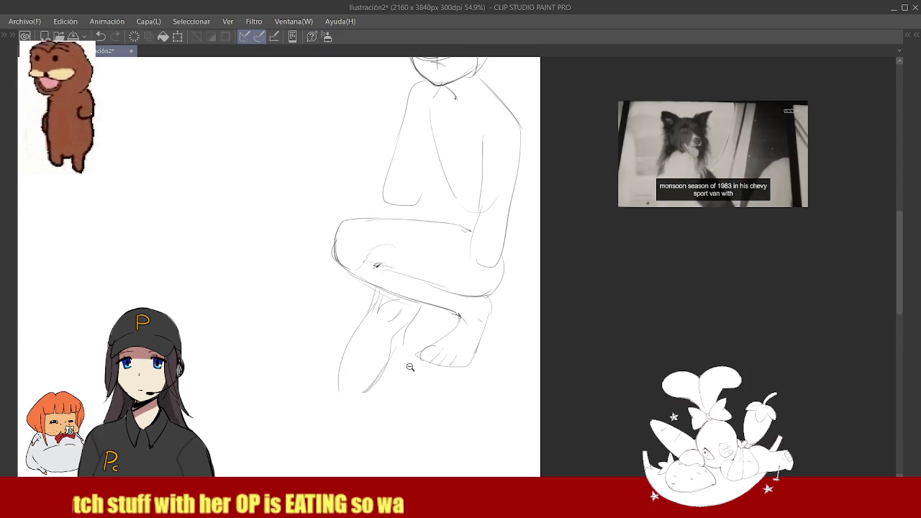
scroll(394, 330, down, 5)
scroll(453, 149, up, 5)
scroll(453, 149, down, 5)
scroll(387, 352, up, 2)
scroll(388, 351, up, 1)
mouse_move(372, 346)
mouse_down()
mouse_move(365, 395)
mouse_move(382, 415)
mouse_up()
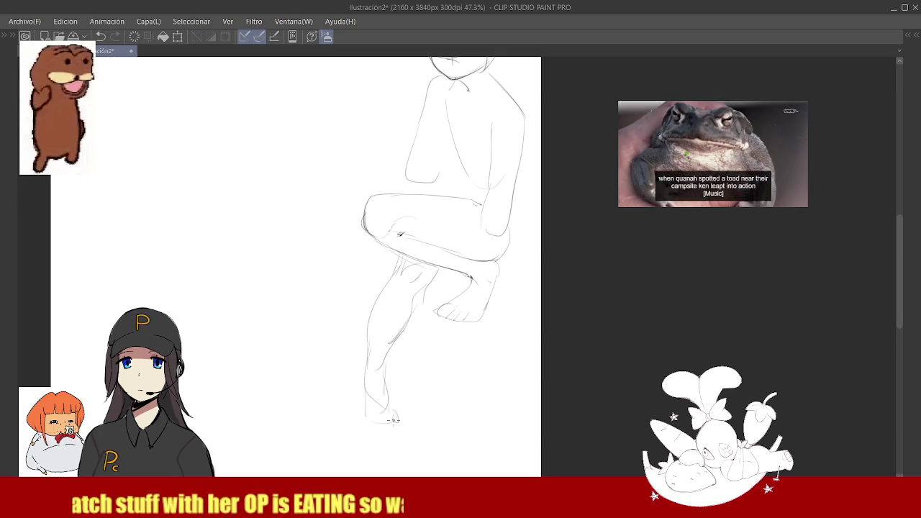
mouse_move(367, 375)
mouse_down()
mouse_move(364, 418)
mouse_move(397, 418)
mouse_up()
drag(396, 339, 386, 396)
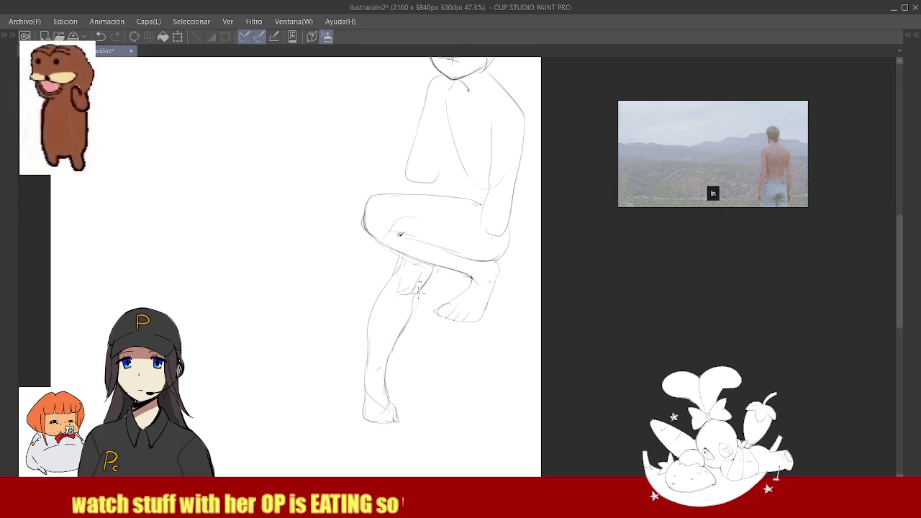
Zoom in, try erasing part of the under-thigh line, then undo the erasure.
key(ctrl+plus)
key(ctrl+plus)
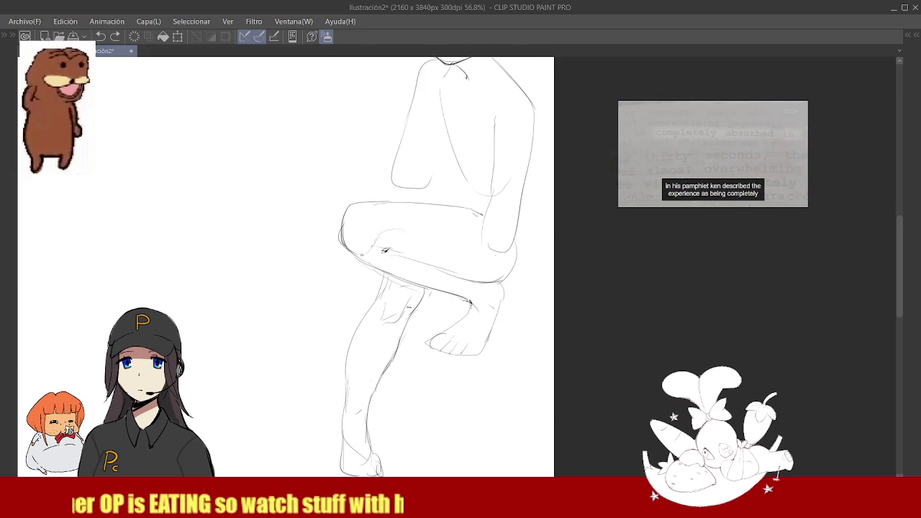
drag(366, 263, 431, 270)
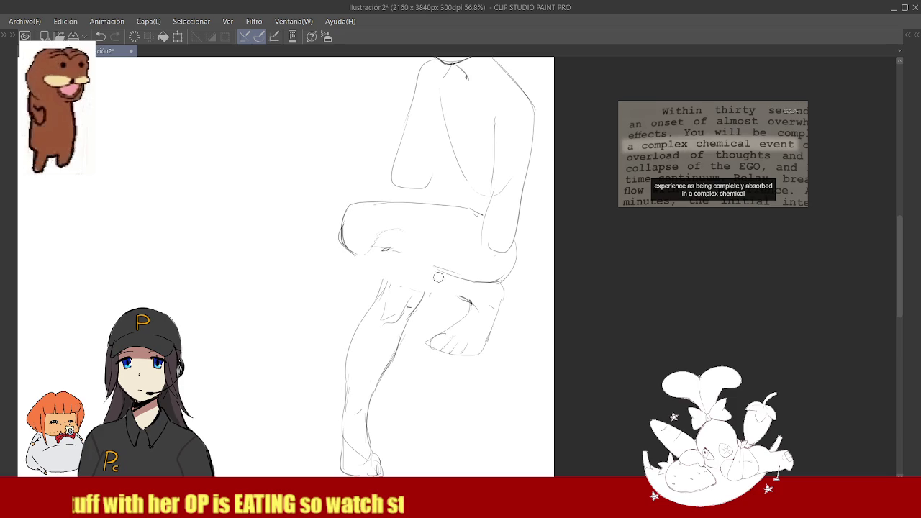
key(ctrl+z)
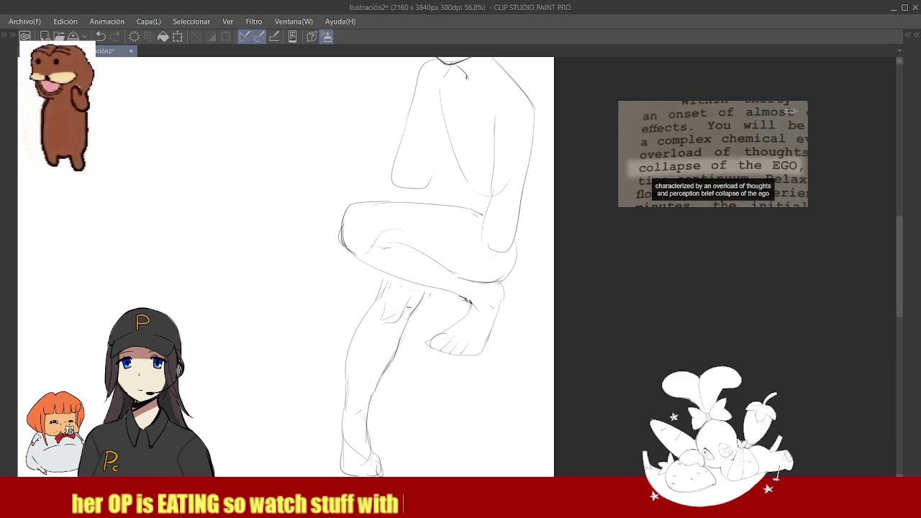
scroll(435, 295, down, 3)
Add a pencil stroke along the figure's back and a short line near the knee.
scroll(397, 417, up, 5)
scroll(416, 363, down, 5)
scroll(432, 303, up, 3)
scroll(446, 273, down, 3)
scroll(464, 234, up, 4)
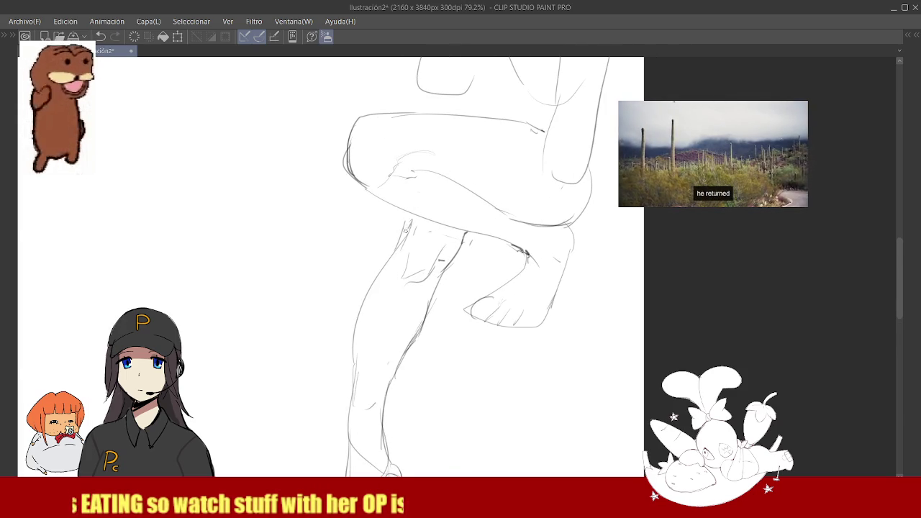
scroll(411, 221, down, 4)
scroll(425, 238, up, 4)
scroll(434, 247, down, 3)
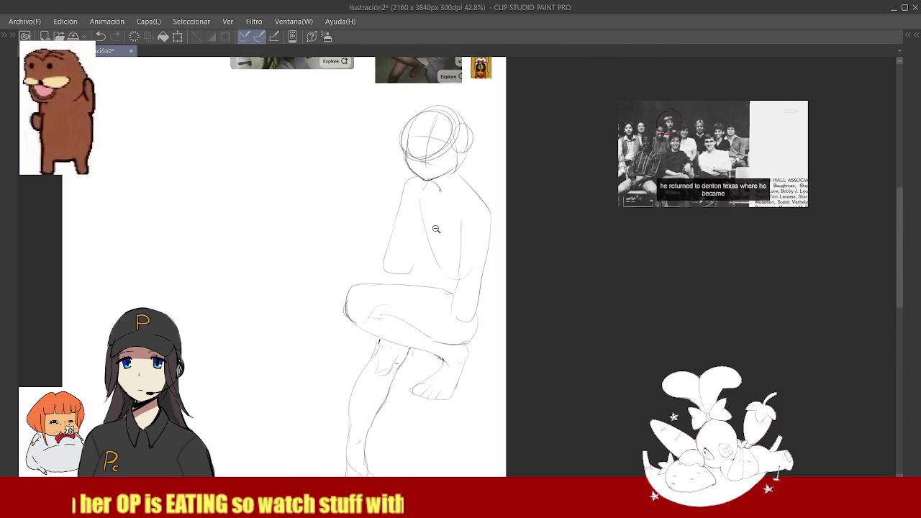
scroll(434, 247, down, 2)
scroll(432, 270, up, 3)
scroll(428, 302, down, 3)
scroll(424, 337, up, 3)
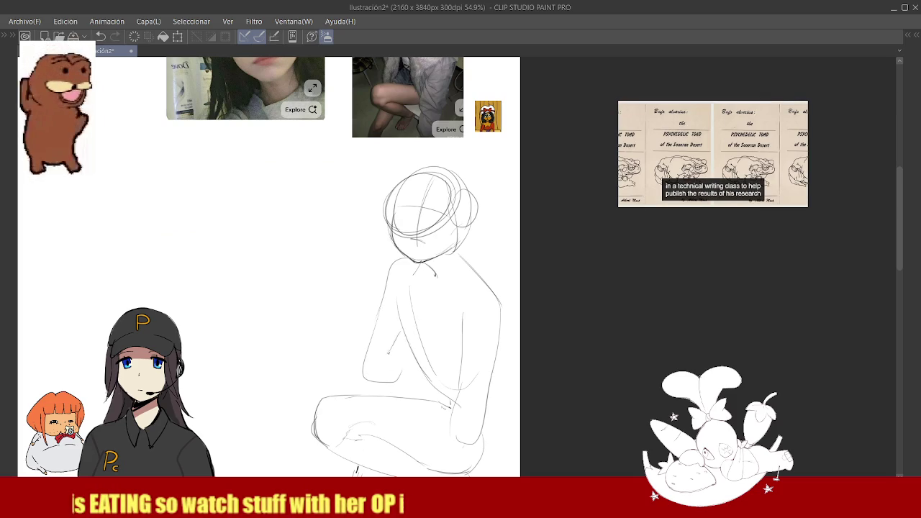
scroll(367, 365, down, 1)
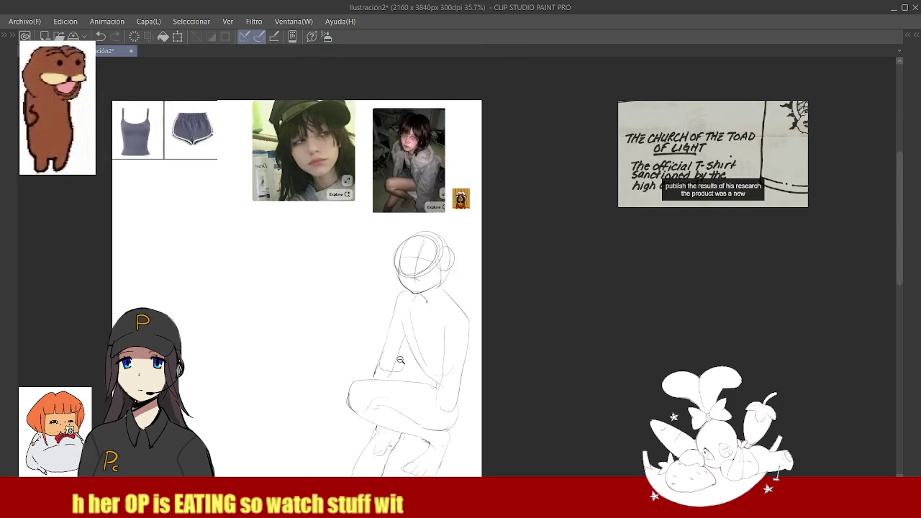
scroll(382, 358, down, 5)
scroll(389, 355, up, 3)
scroll(395, 353, up, 2)
scroll(403, 350, down, 5)
scroll(402, 350, up, 4)
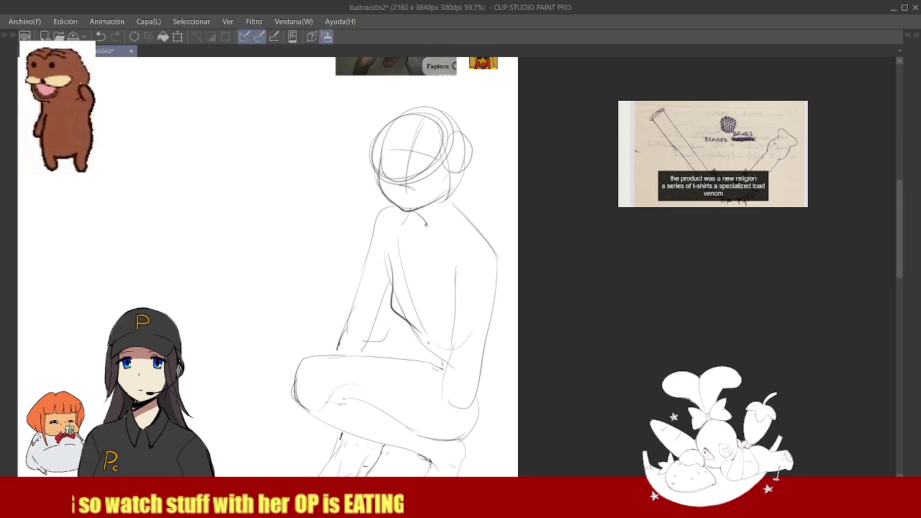
drag(389, 282, 413, 328)
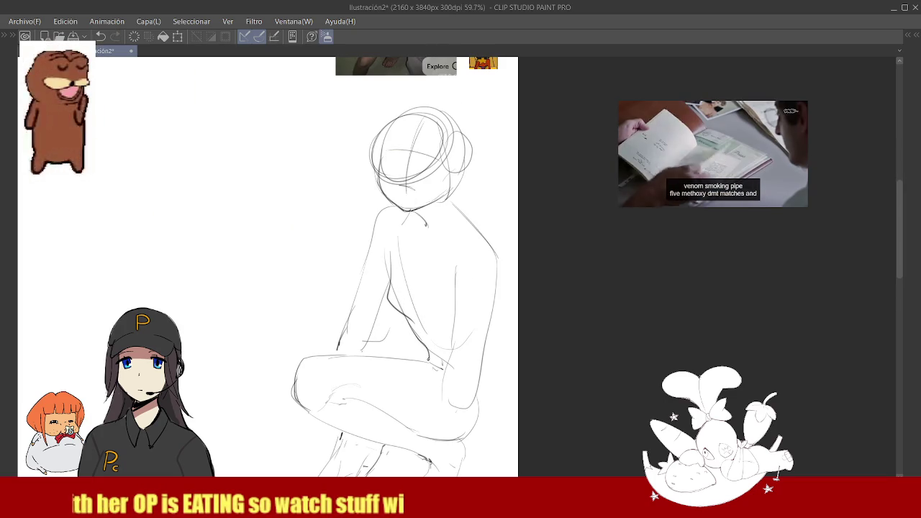
drag(402, 358, 425, 356)
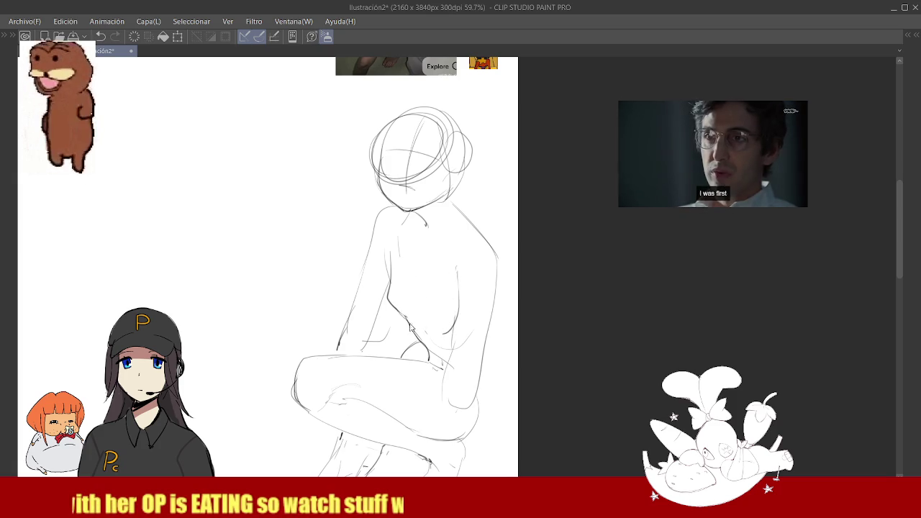
scroll(456, 319, down, 1)
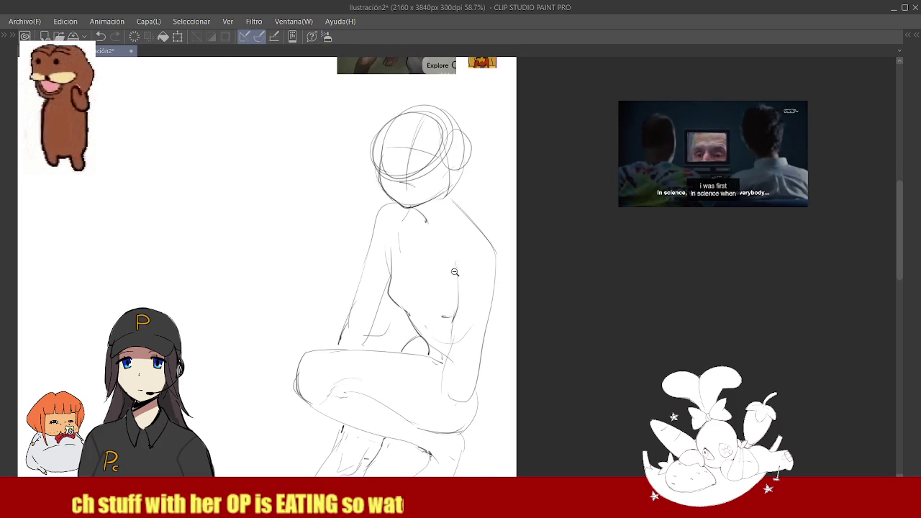
Undo the previous thigh stroke and redraw the line along the back of the thigh.
scroll(454, 313, down, 3)
scroll(449, 293, down, 1)
scroll(450, 294, up, 3)
scroll(425, 187, down, 2)
scroll(416, 167, up, 4)
scroll(425, 237, down, 4)
scroll(434, 319, up, 3)
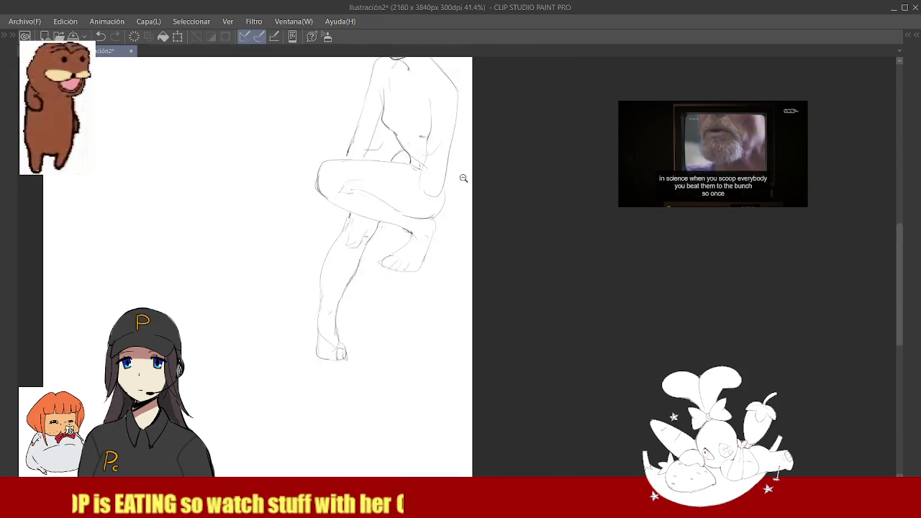
scroll(434, 318, up, 2)
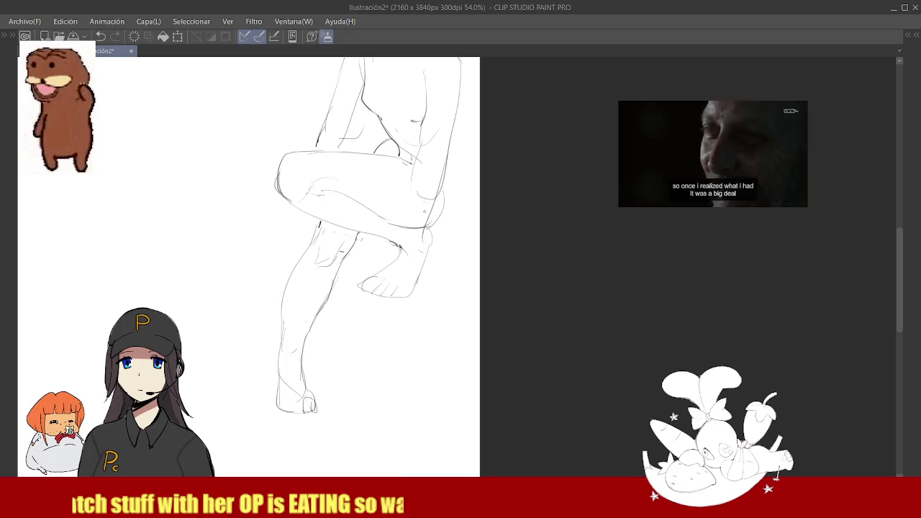
key(ctrl+z)
drag(413, 166, 409, 228)
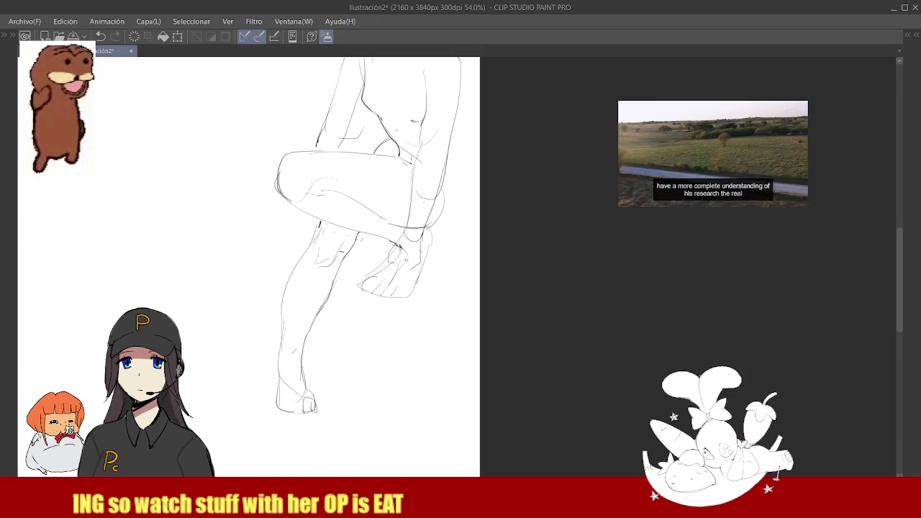
Zoom in and out repeatedly to inspect the redrawn crouching figure.
scroll(425, 286, up, 3)
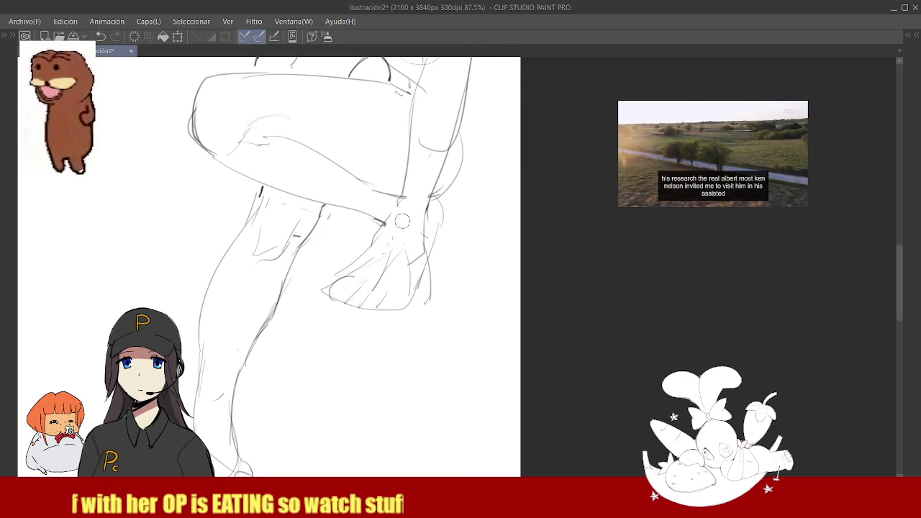
scroll(428, 315, down, 3)
scroll(433, 269, down, 3)
scroll(434, 269, up, 3)
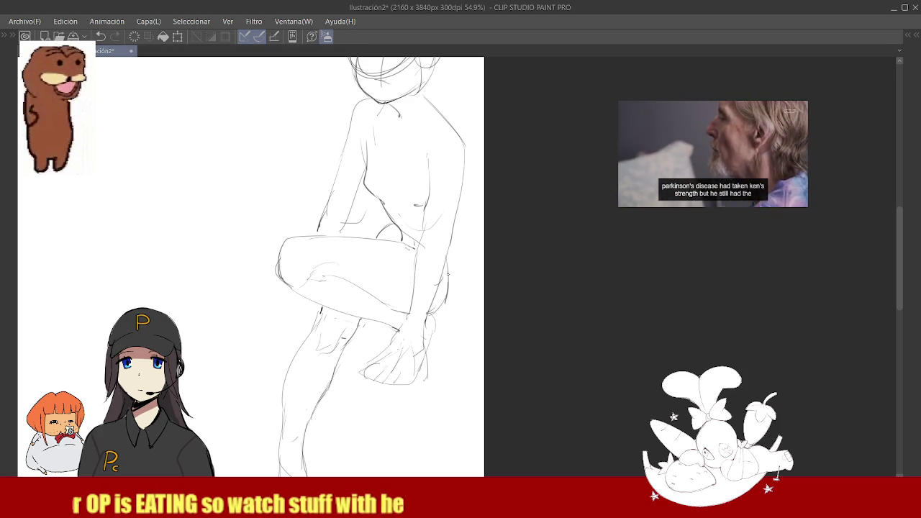
scroll(450, 280, down, 1)
scroll(447, 189, up, 3)
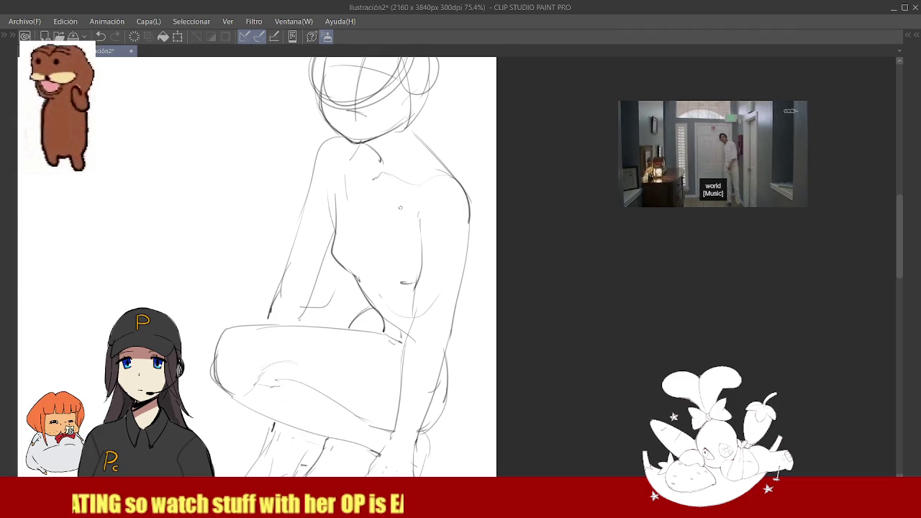
scroll(393, 185, down, 2)
scroll(411, 194, up, 1)
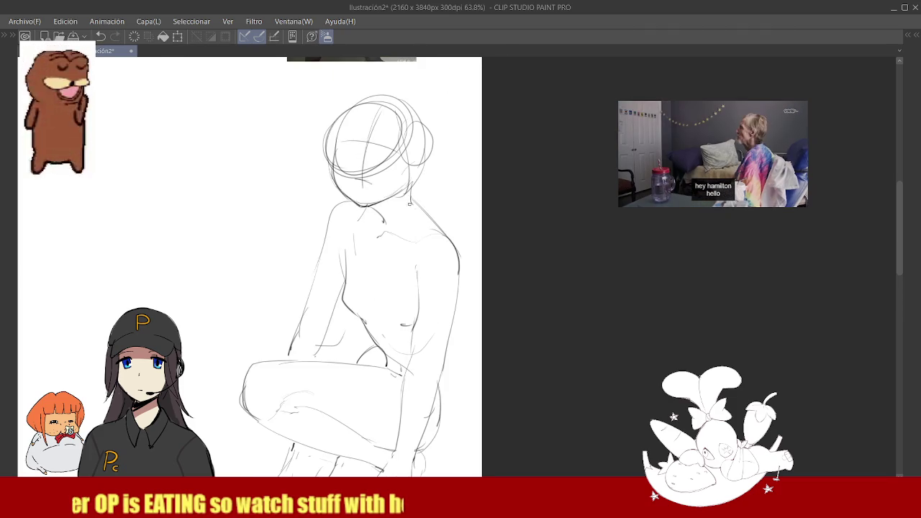
scroll(411, 195, down, 2)
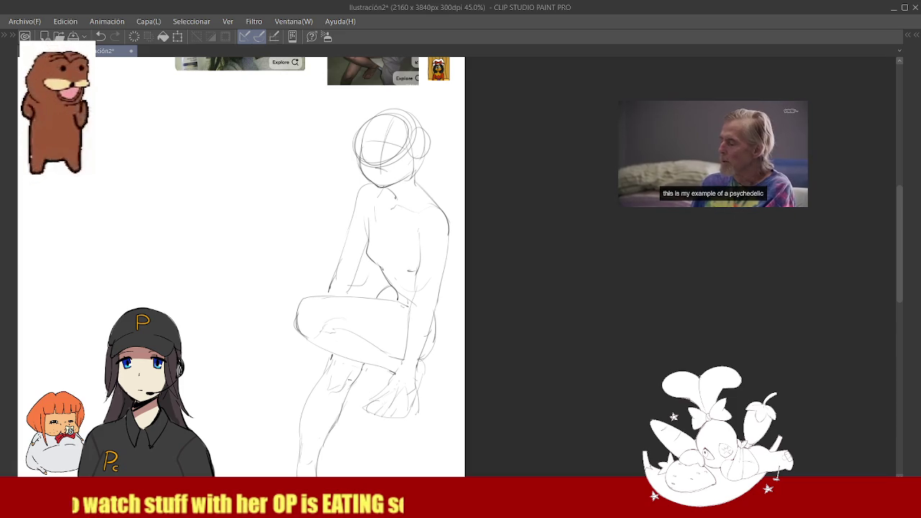
scroll(317, 331, down, 2)
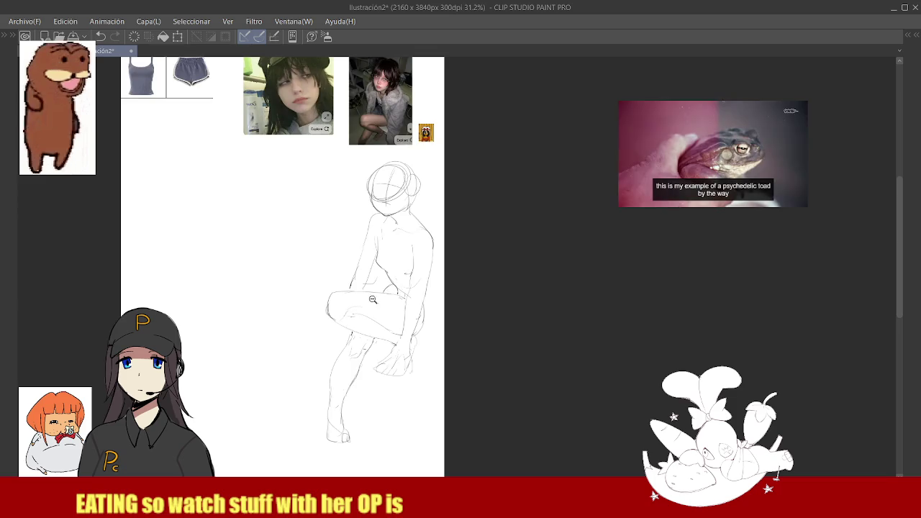
scroll(317, 331, up, 4)
scroll(394, 238, down, 3)
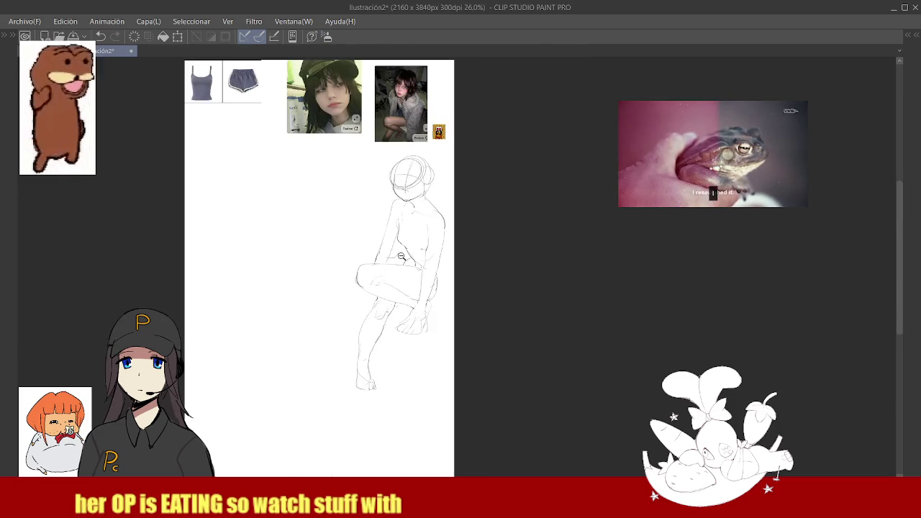
scroll(394, 237, up, 4)
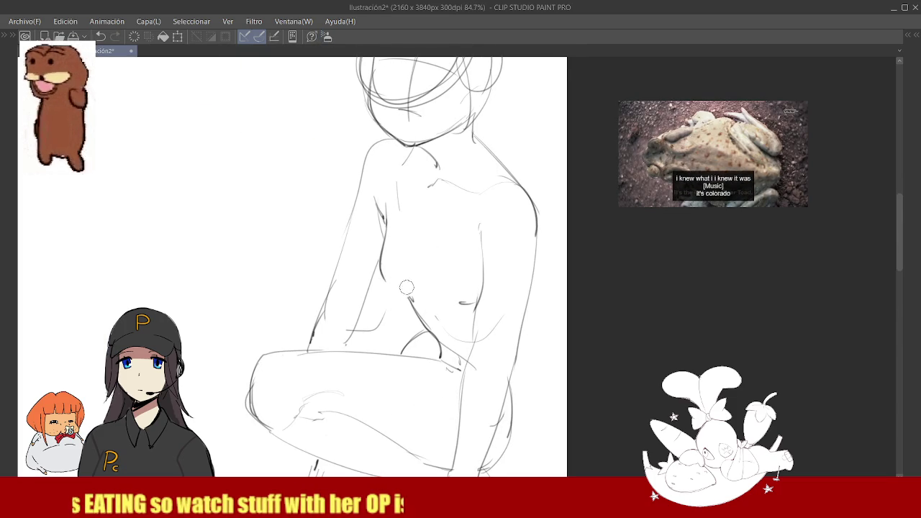
Erase a short torso stroke and undo the dark line along the left torso.
drag(385, 279, 412, 296)
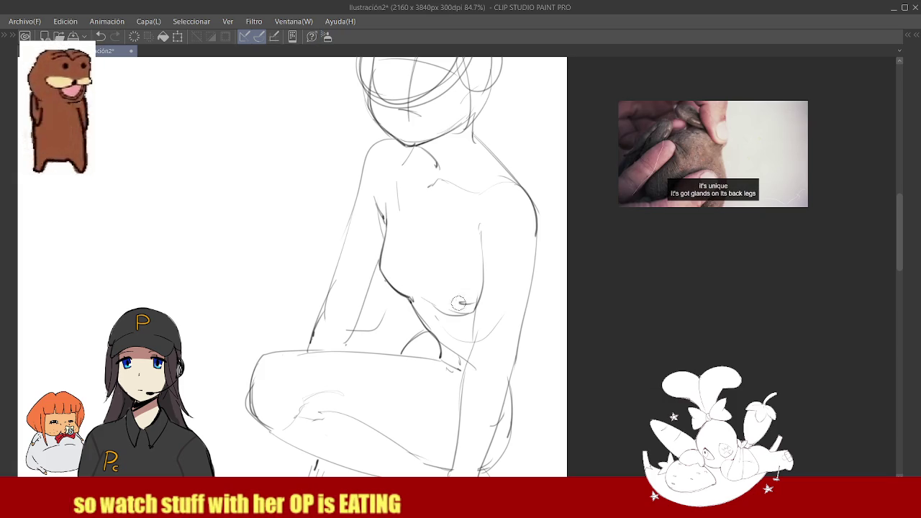
scroll(454, 297, down, 5)
scroll(448, 202, up, 5)
scroll(448, 203, up, 2)
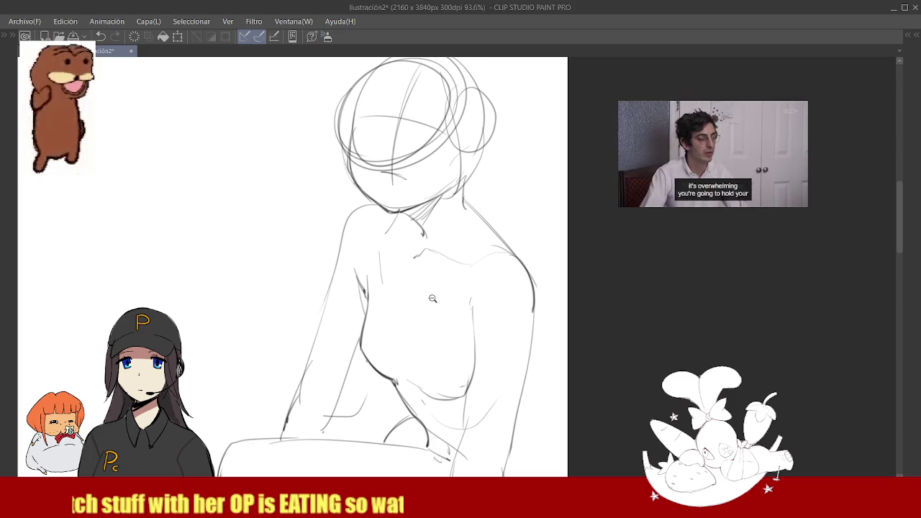
scroll(432, 298, down, 2)
scroll(391, 359, up, 3)
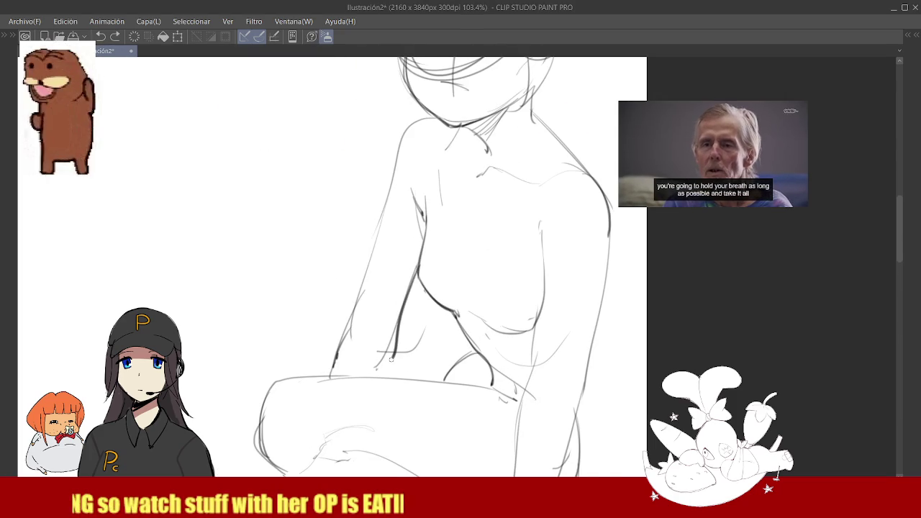
key(ctrl+z)
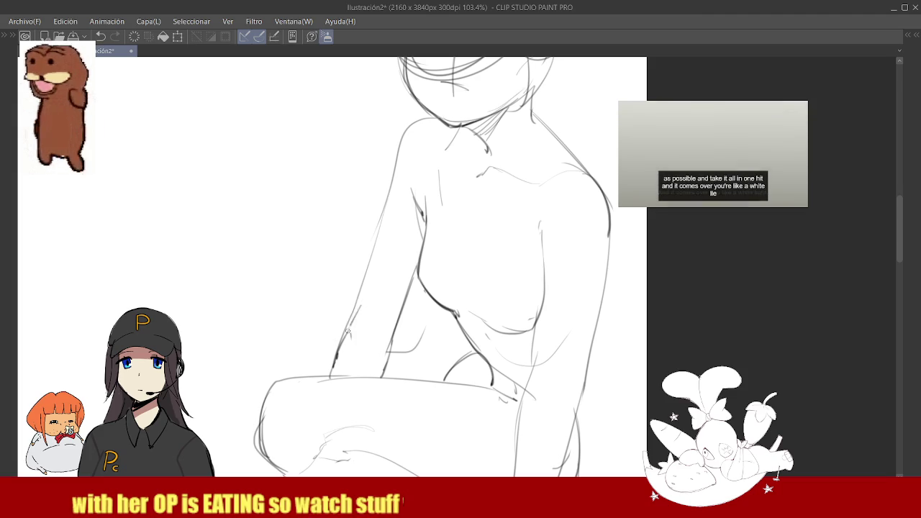
scroll(388, 308, down, 2)
scroll(388, 308, up, 2)
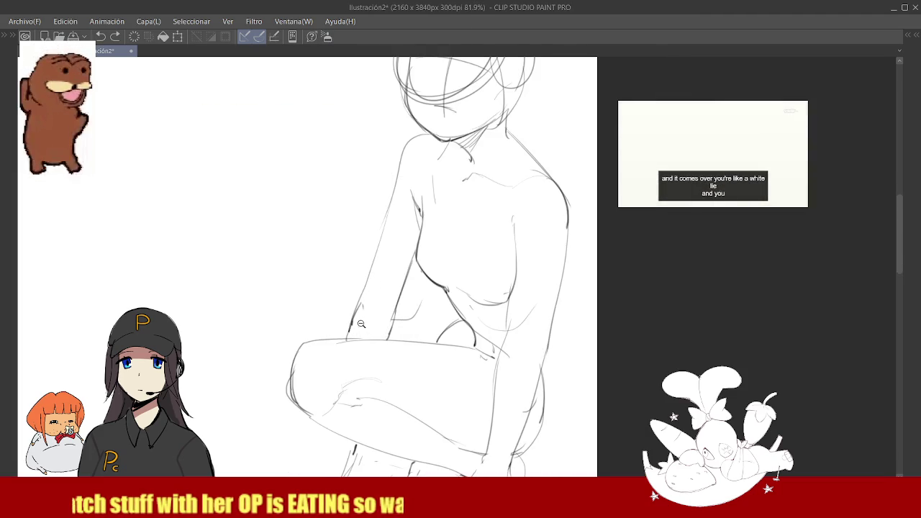
scroll(348, 325, up, 1)
scroll(348, 333, down, 3)
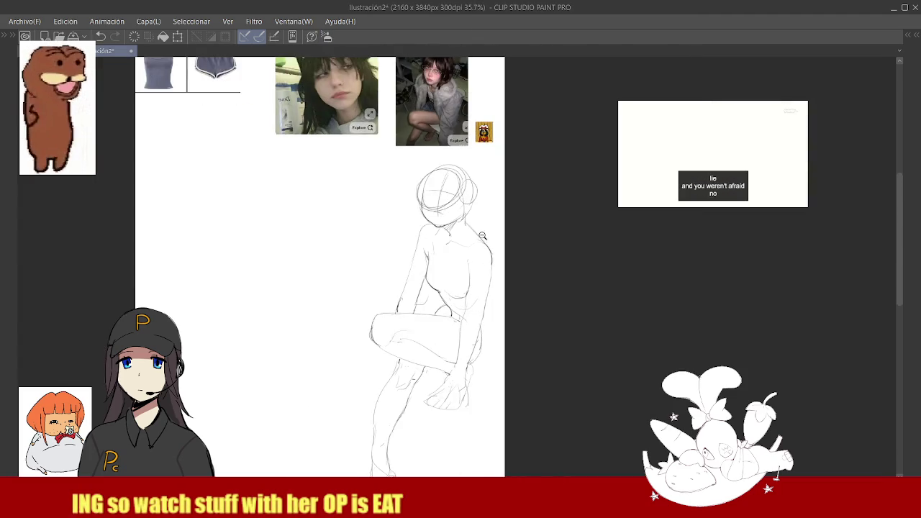
scroll(464, 288, up, 2)
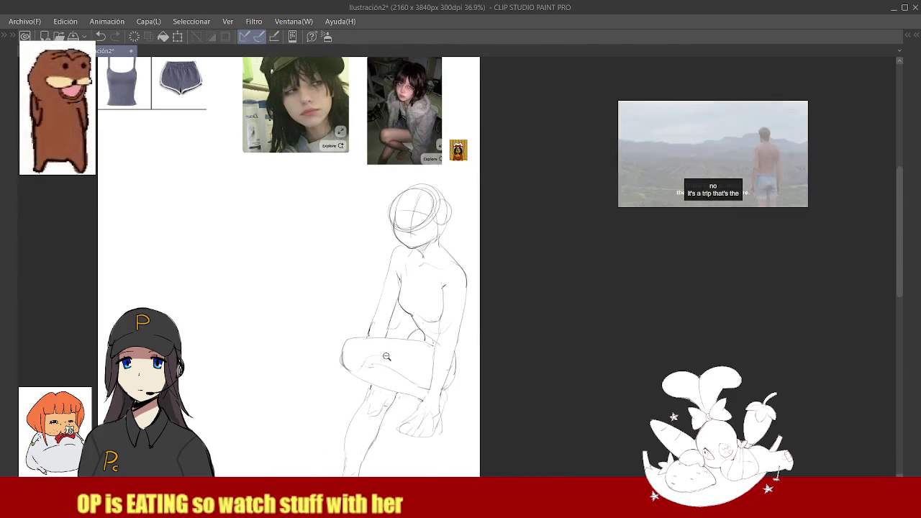
Sketch short strokes by the shin and bent leg, then draw the figure's left-side line.
drag(408, 310, 373, 353)
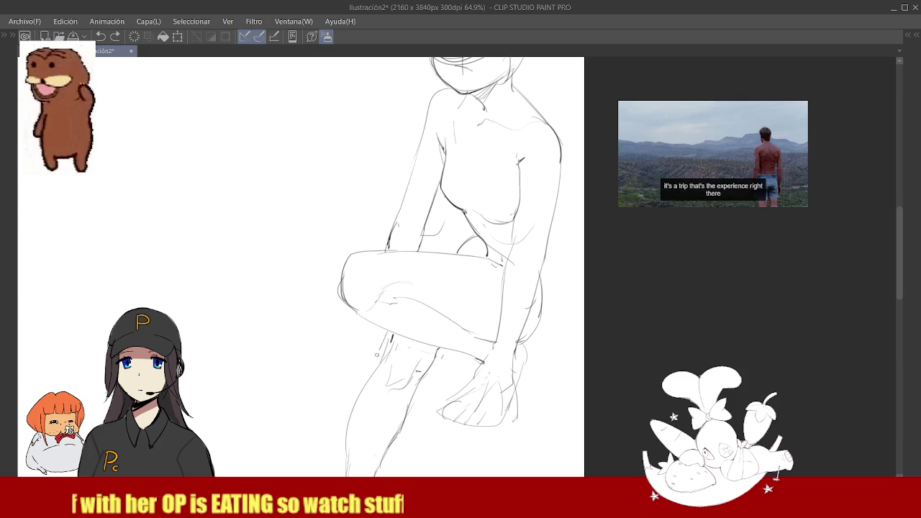
drag(352, 385, 375, 367)
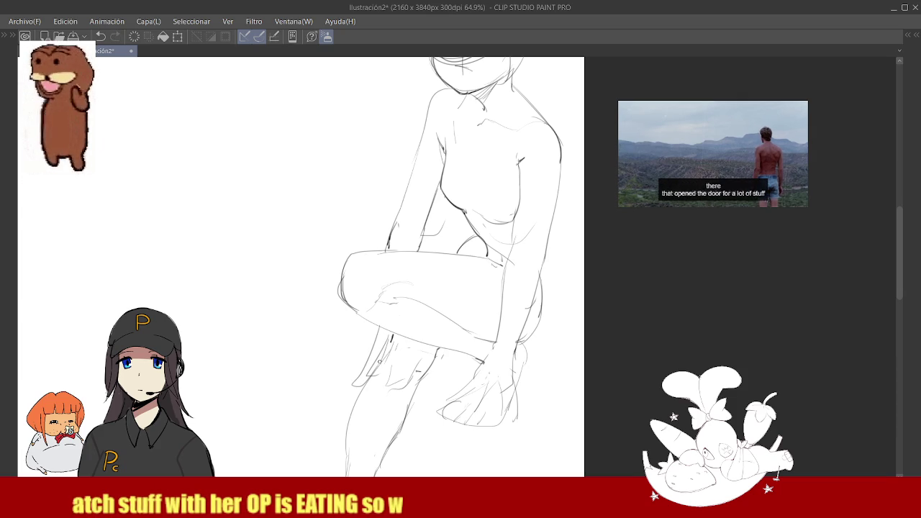
drag(407, 338, 413, 359)
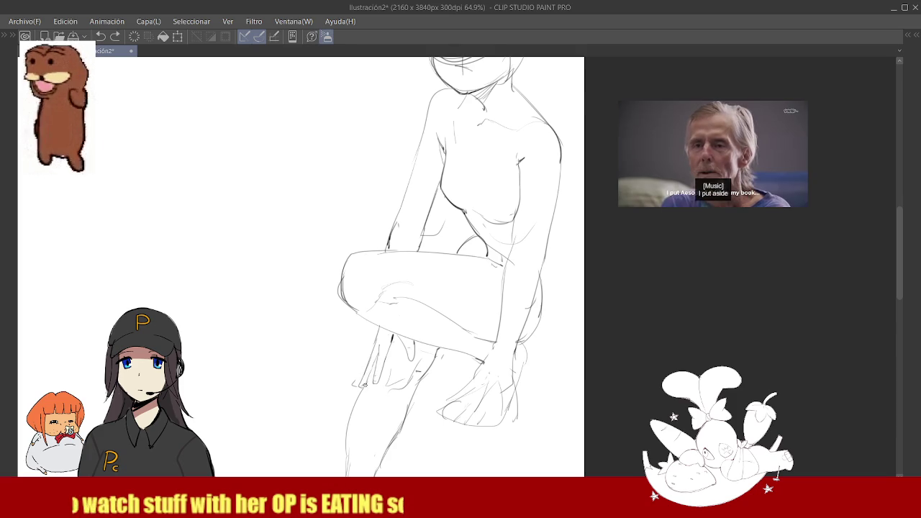
scroll(408, 364, down, 3)
scroll(417, 298, up, 4)
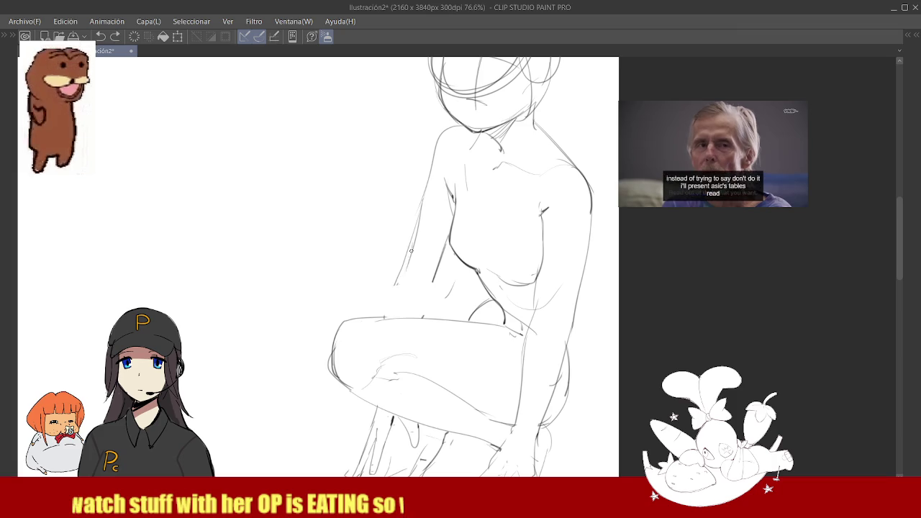
drag(411, 250, 397, 312)
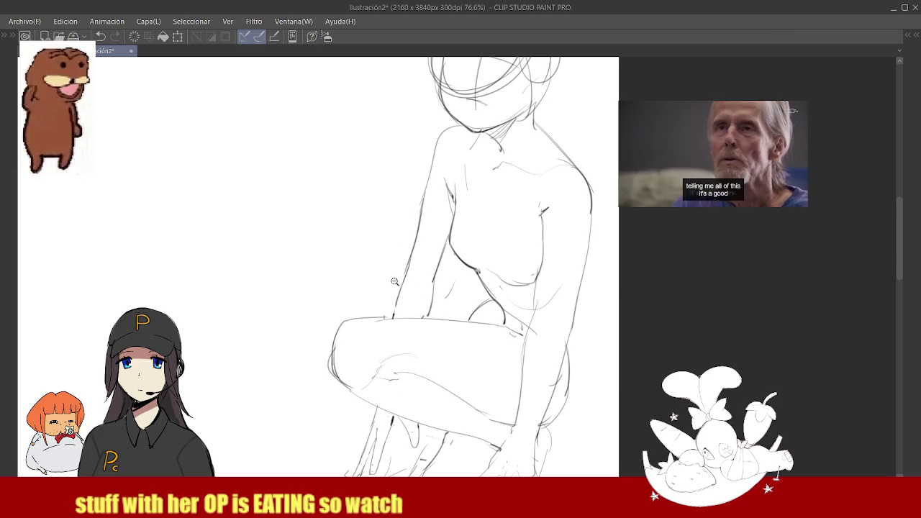
scroll(398, 282, down, 5)
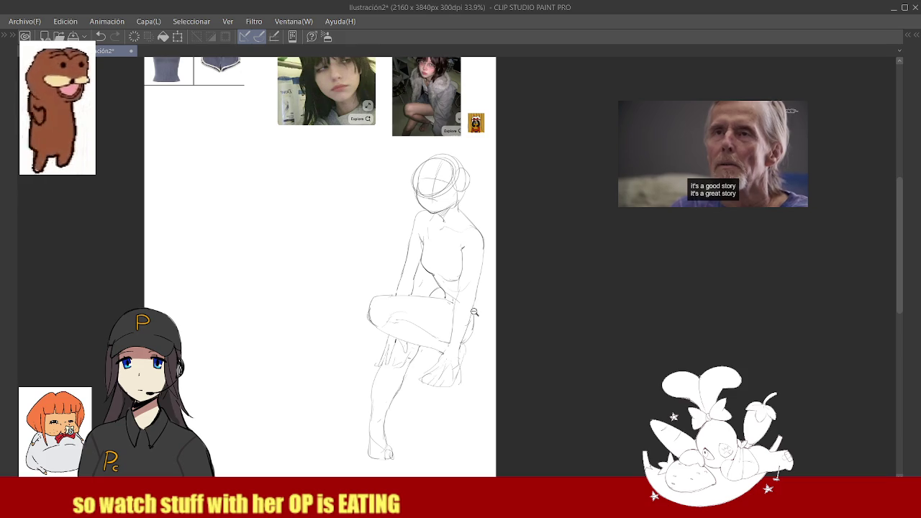
Add a pencil stroke to the hand and sharpen its right edge.
scroll(461, 389, up, 5)
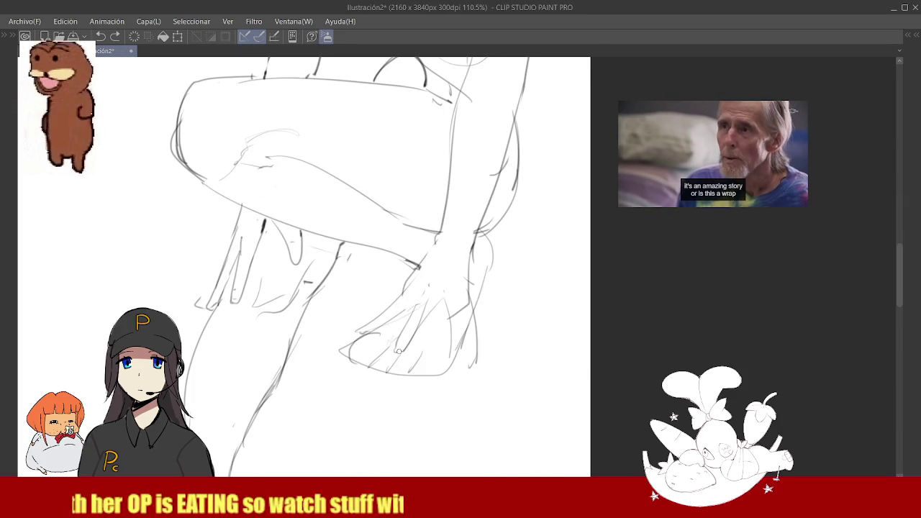
drag(439, 306, 446, 356)
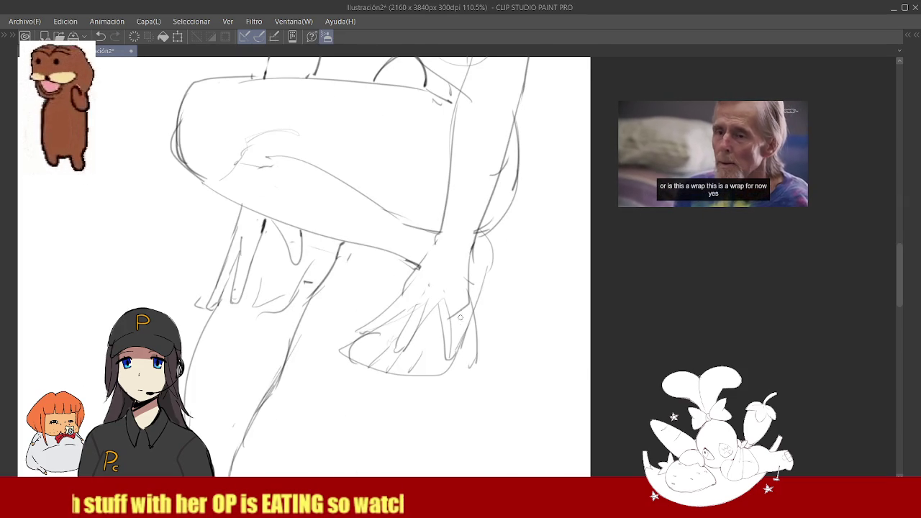
drag(464, 309, 478, 353)
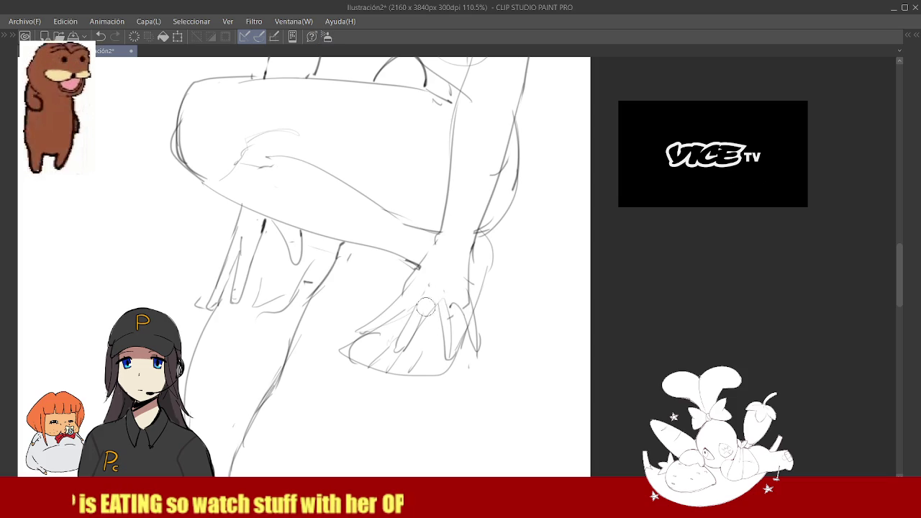
Dismiss the floating video window and switch windows with Alt+Tab.
scroll(444, 306, down, 2)
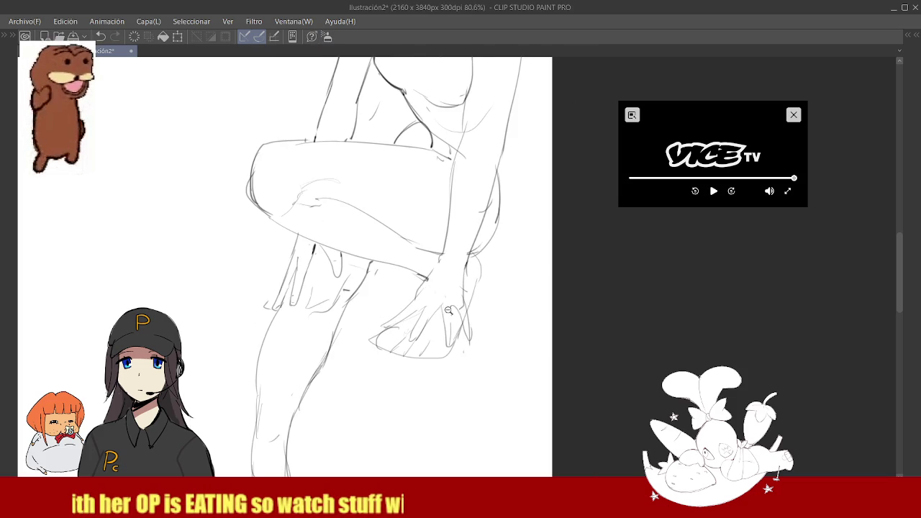
click(632, 114)
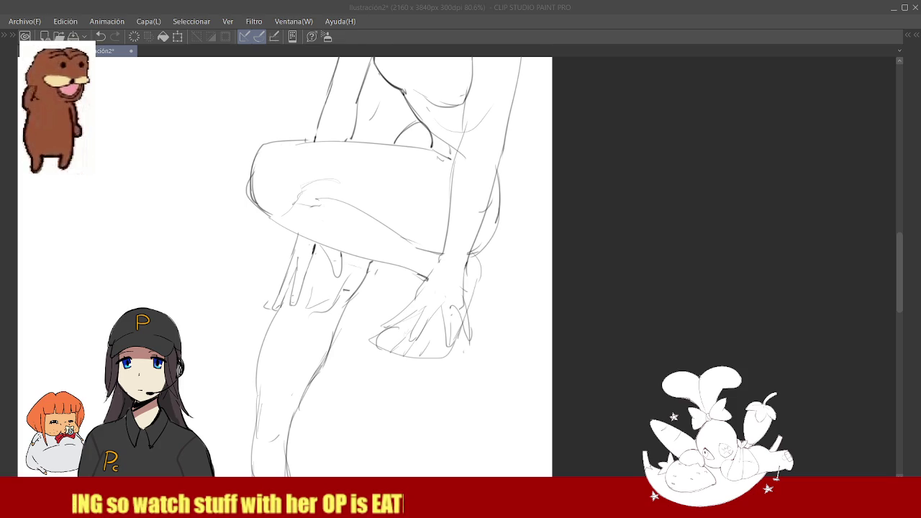
key(alt+Tab)
key(alt+Tab)
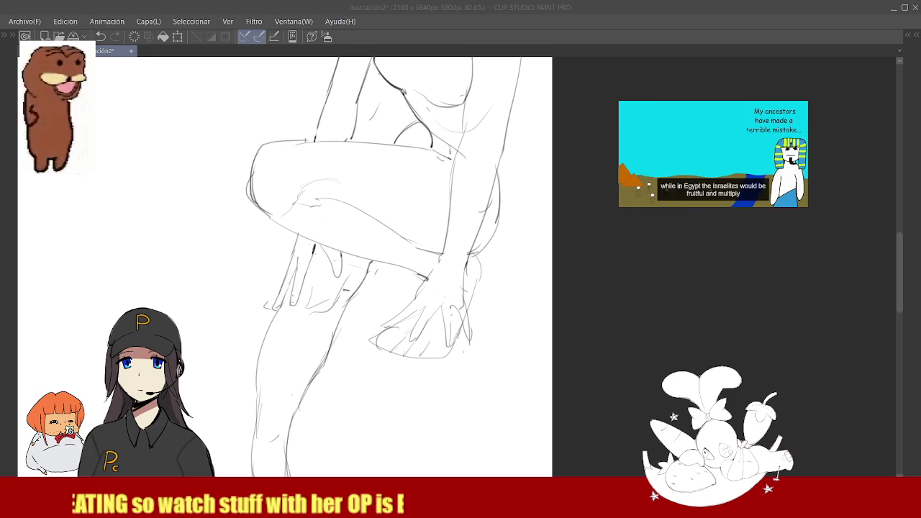
Darken the line along the raised leg's shin.
click(295, 273)
scroll(323, 271, down, 2)
scroll(360, 270, up, 3)
scroll(364, 269, down, 1)
scroll(375, 274, up, 3)
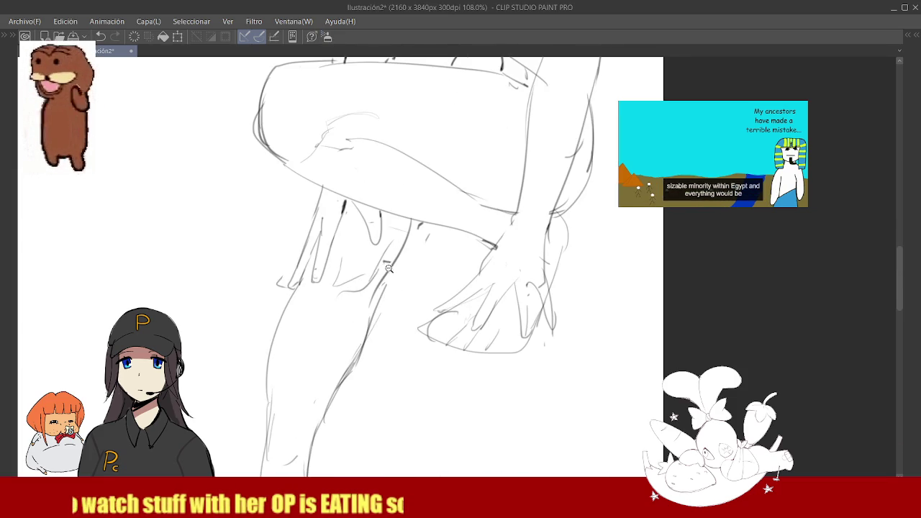
scroll(388, 284, down, 2)
drag(406, 230, 372, 322)
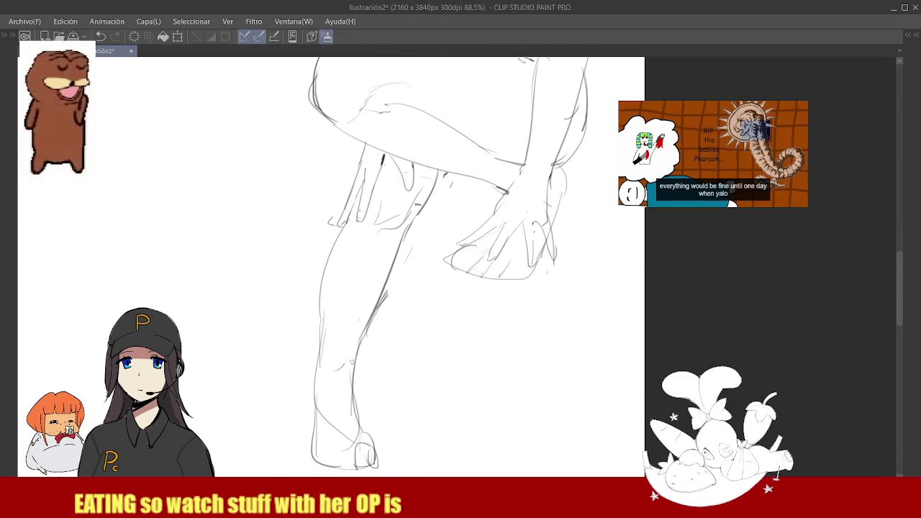
Erase the old lines at the knee top and redraw the thigh contour curve.
scroll(373, 317, down, 2)
scroll(401, 267, down, 2)
scroll(400, 268, up, 2)
scroll(381, 221, up, 2)
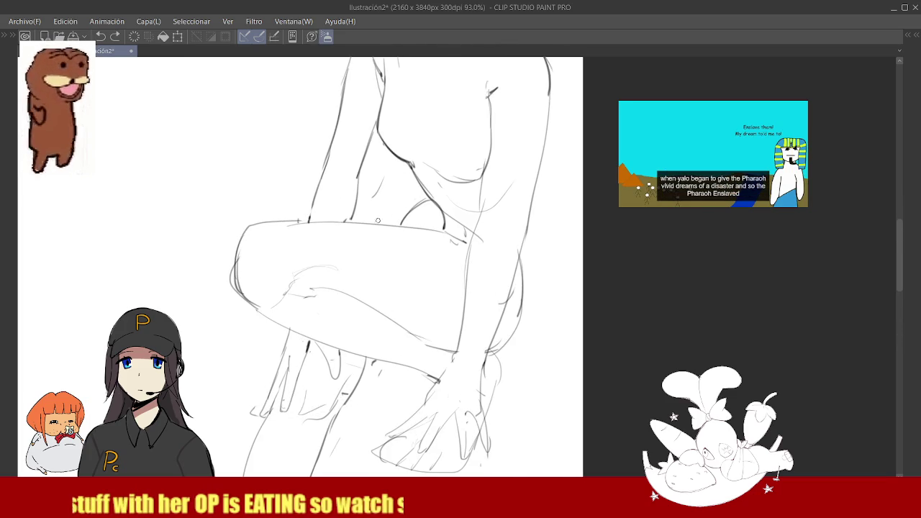
drag(403, 205, 439, 233)
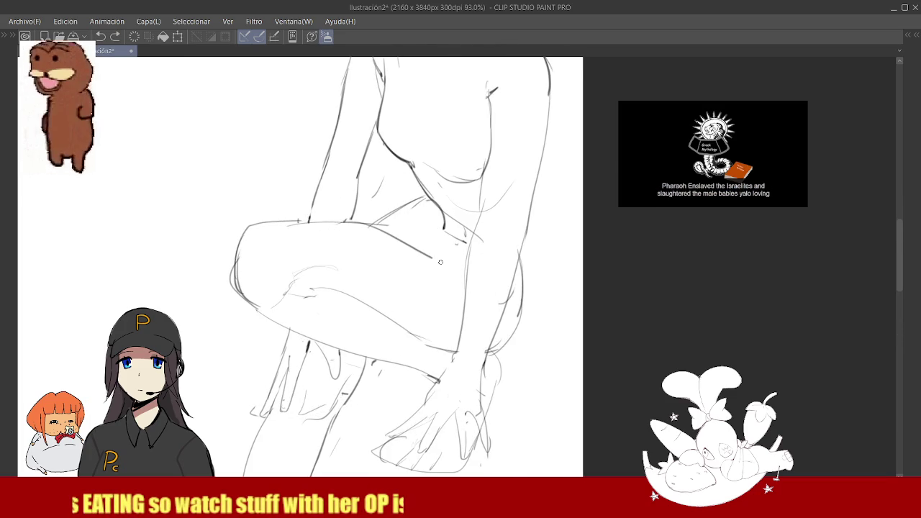
drag(354, 226, 455, 265)
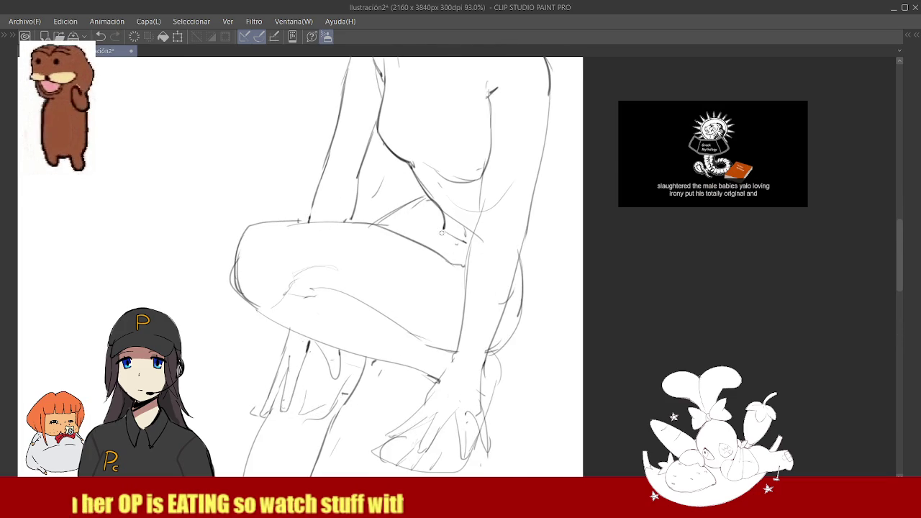
mouse_move(433, 198)
mouse_down()
mouse_move(423, 221)
mouse_move(439, 201)
mouse_up()
key(e)
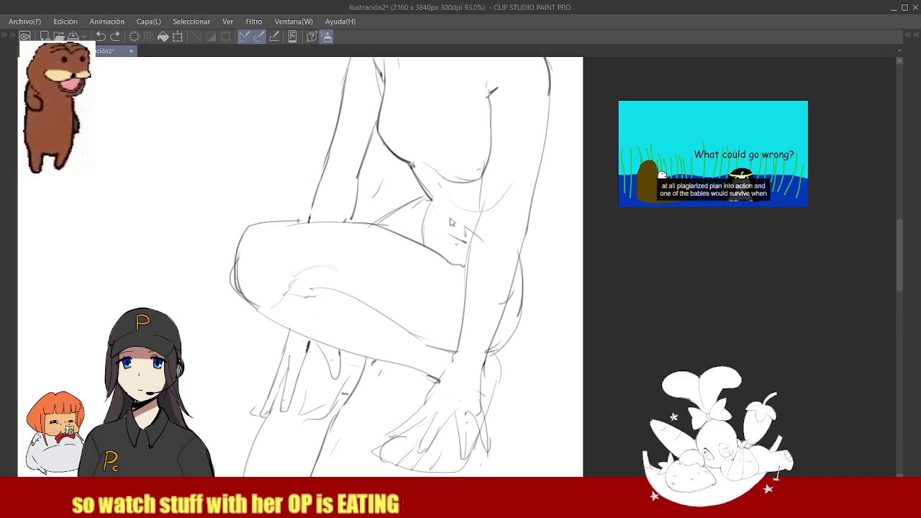
Check the leg at different zooms, then add a short line along the thigh top.
scroll(441, 262, down, 3)
scroll(441, 262, up, 2)
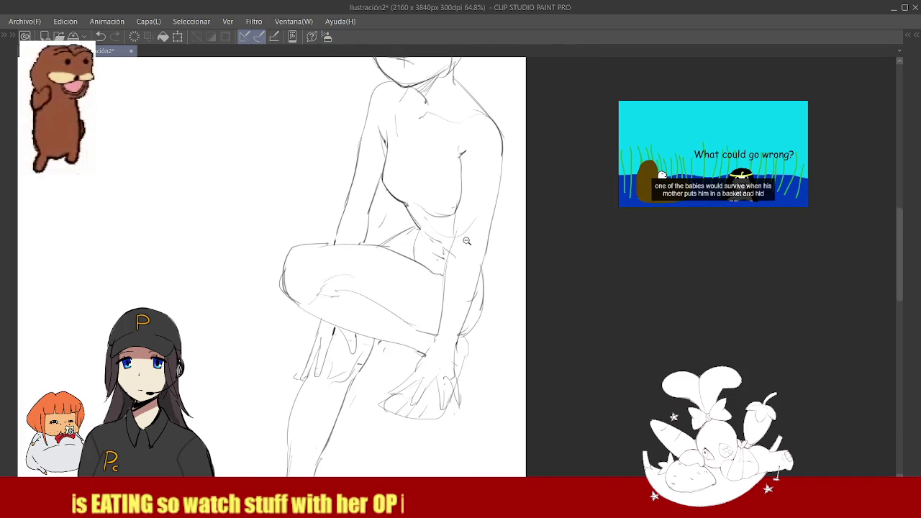
scroll(443, 252, down, 2)
scroll(460, 280, up, 1)
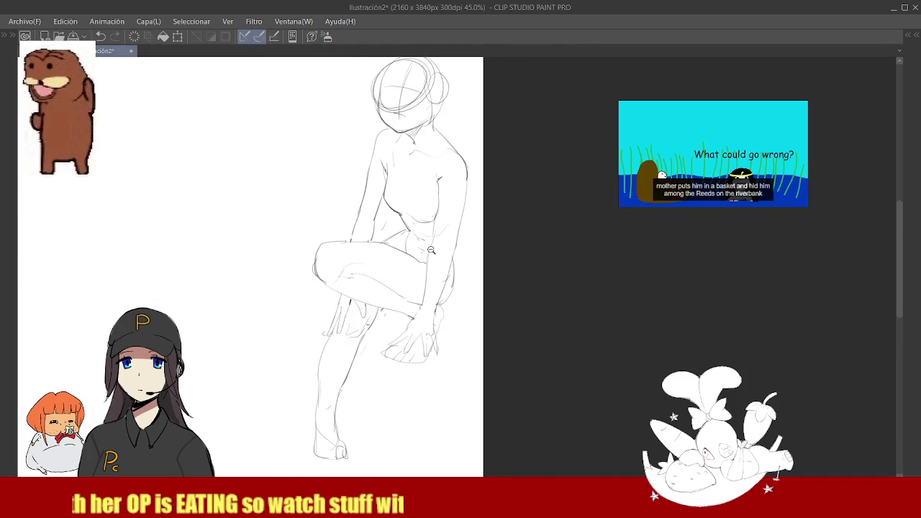
scroll(432, 250, up, 2)
scroll(382, 279, up, 1)
scroll(402, 252, up, 1)
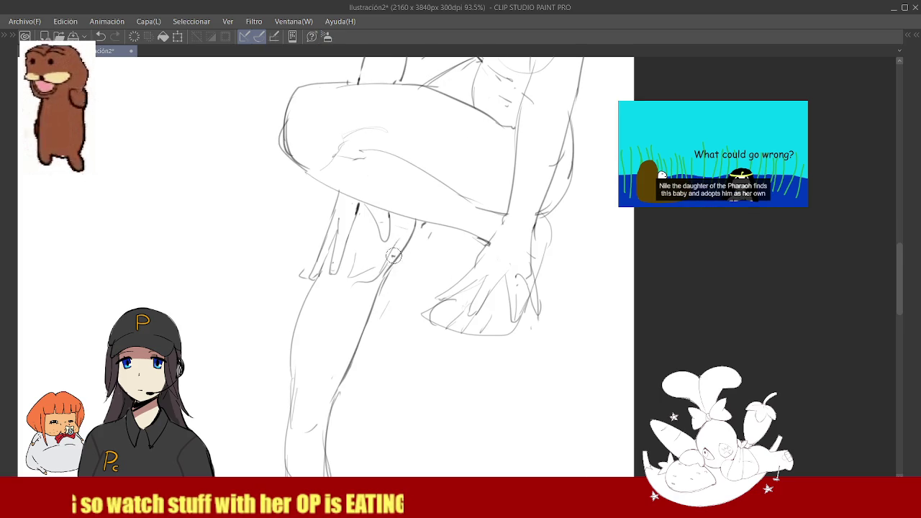
scroll(424, 238, down, 3)
scroll(434, 244, down, 1)
scroll(434, 243, up, 3)
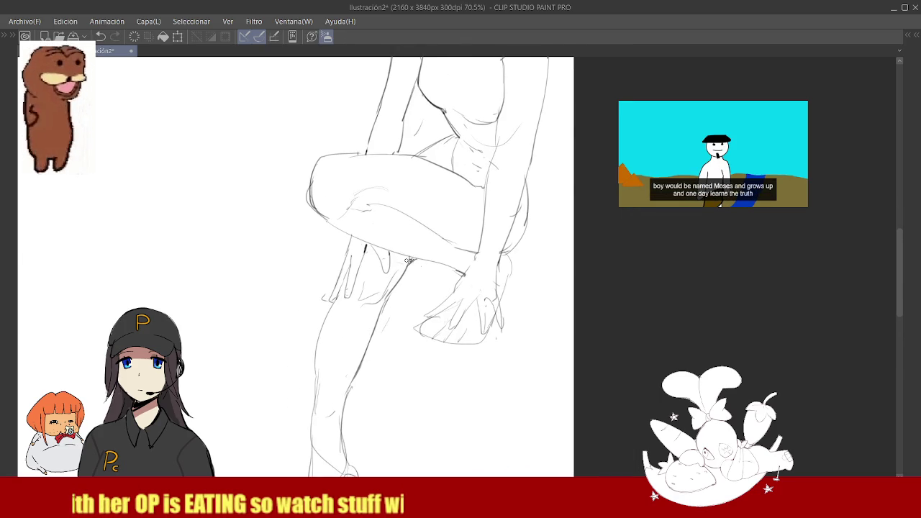
scroll(408, 261, down, 3)
scroll(424, 221, up, 4)
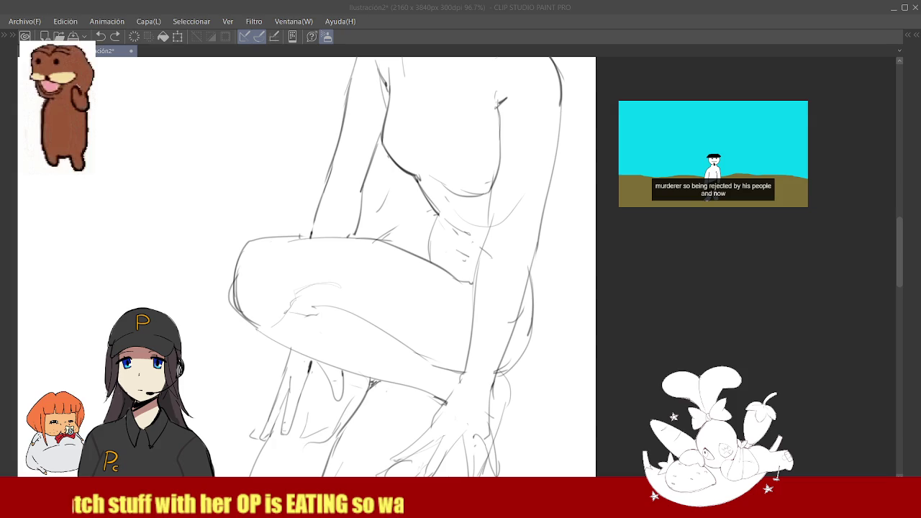
key(alt+Tab)
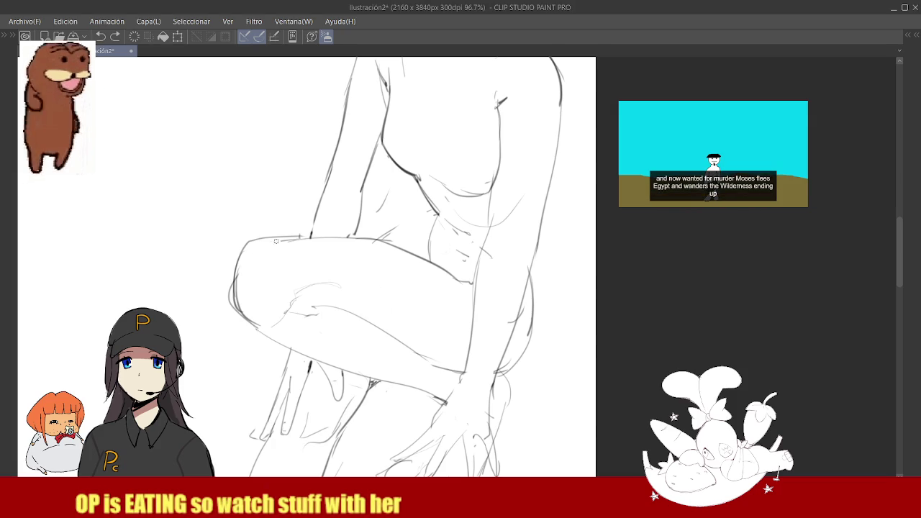
drag(248, 245, 268, 245)
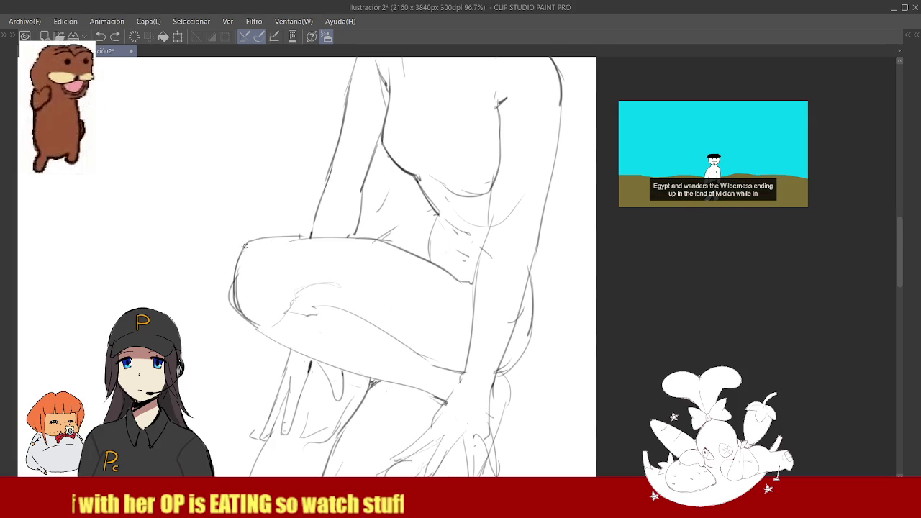
scroll(304, 261, down, 3)
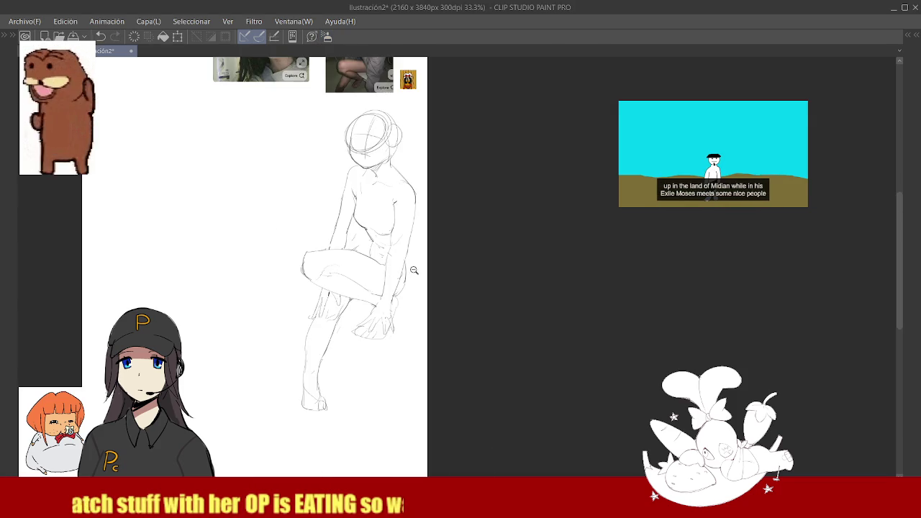
Sketch the knee's top-left corner and extend its lower-left contour downward.
scroll(279, 248, up, 3)
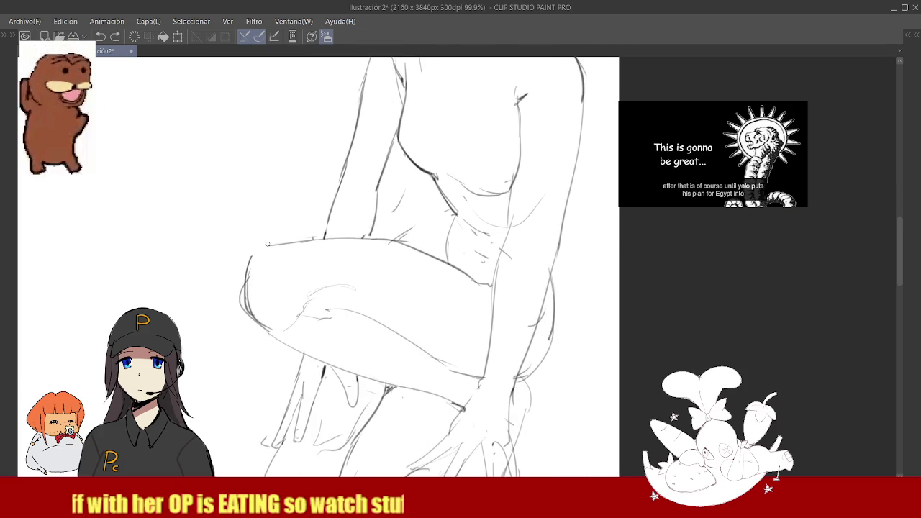
mouse_move(252, 256)
mouse_down()
mouse_move(288, 242)
mouse_move(254, 264)
mouse_up()
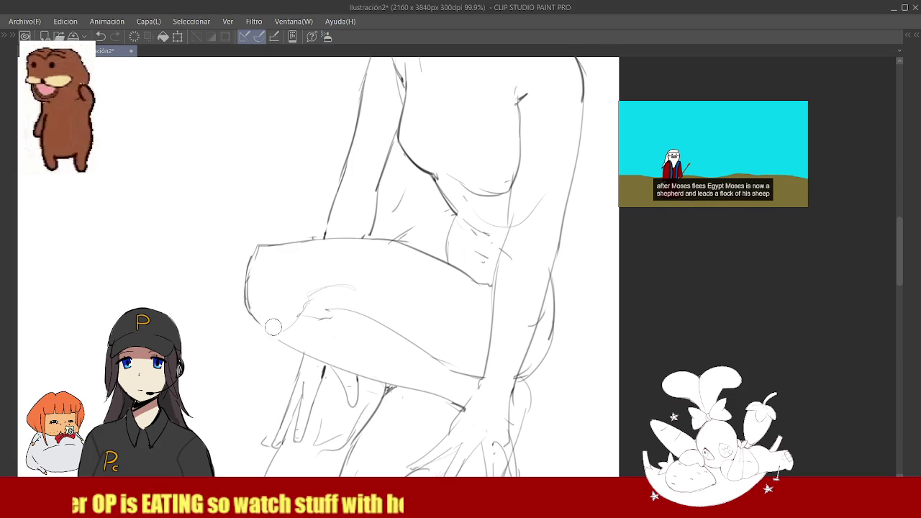
drag(251, 314, 282, 338)
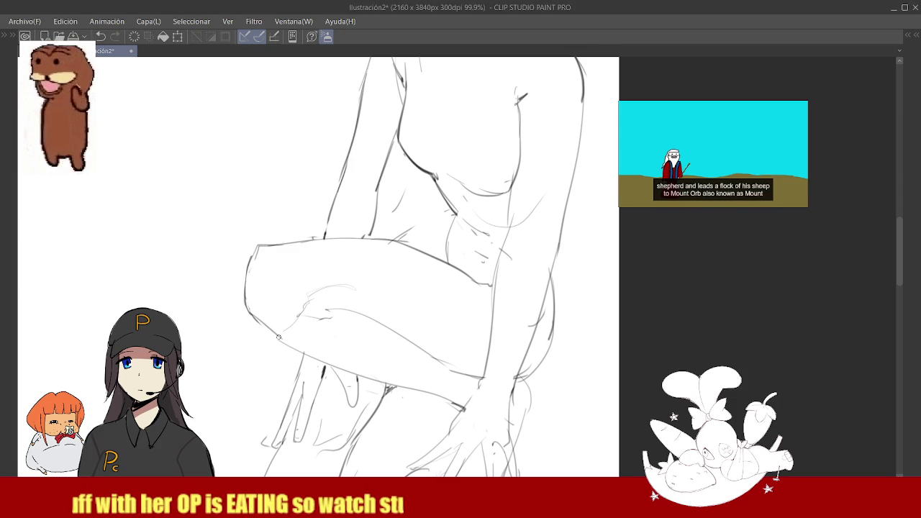
scroll(282, 338, down, 5)
scroll(348, 299, up, 5)
scroll(348, 300, down, 5)
scroll(374, 245, up, 2)
scroll(396, 208, up, 1)
scroll(408, 185, up, 2)
scroll(408, 186, down, 3)
scroll(403, 194, up, 3)
scroll(396, 209, down, 3)
scroll(385, 229, up, 4)
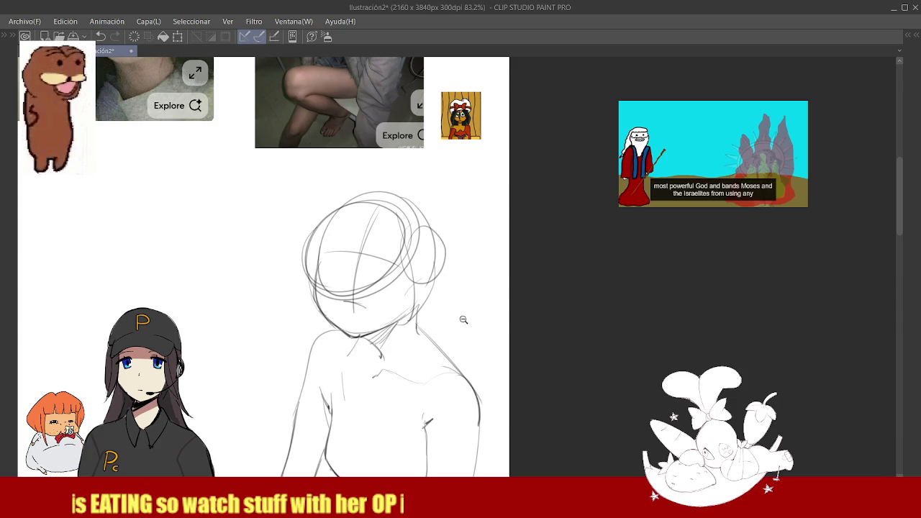
Take back the dark pencil stroke most recently added to the torso outline.
scroll(442, 238, down, 3)
scroll(417, 259, up, 3)
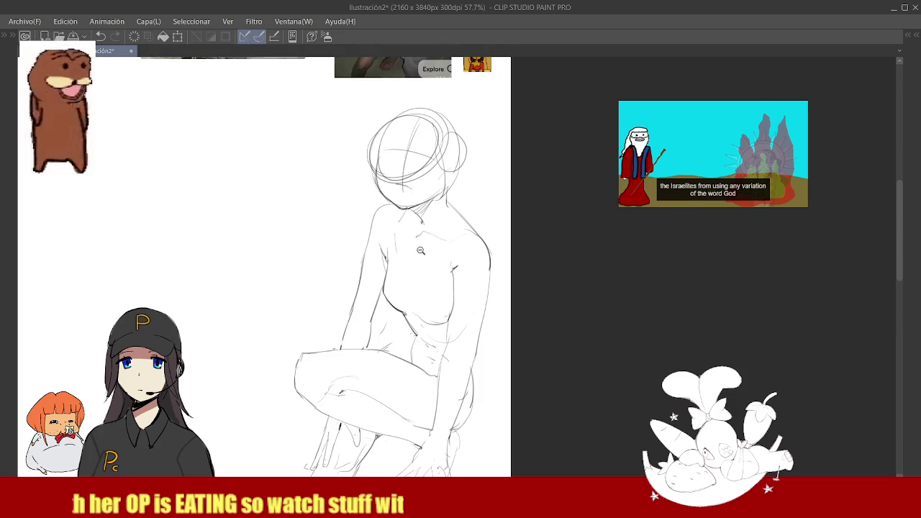
scroll(402, 276, up, 2)
key(ctrl+z)
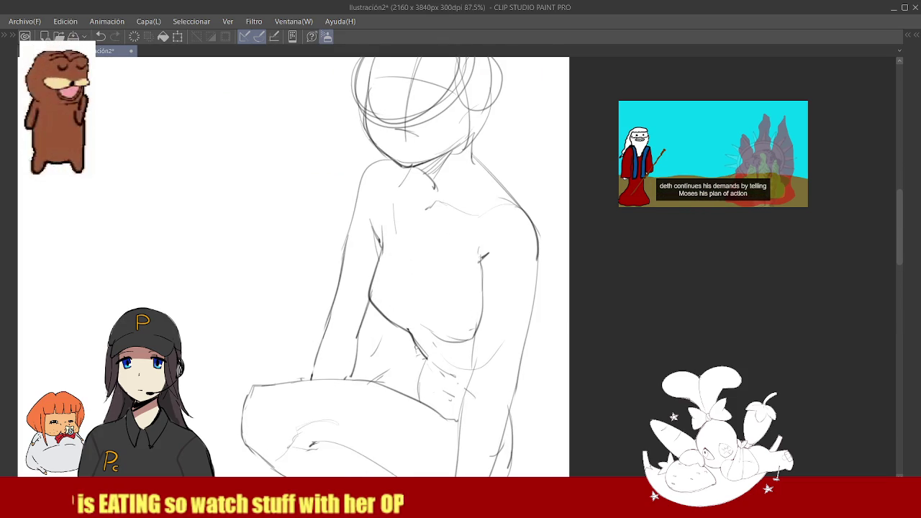
scroll(442, 300, down, 3)
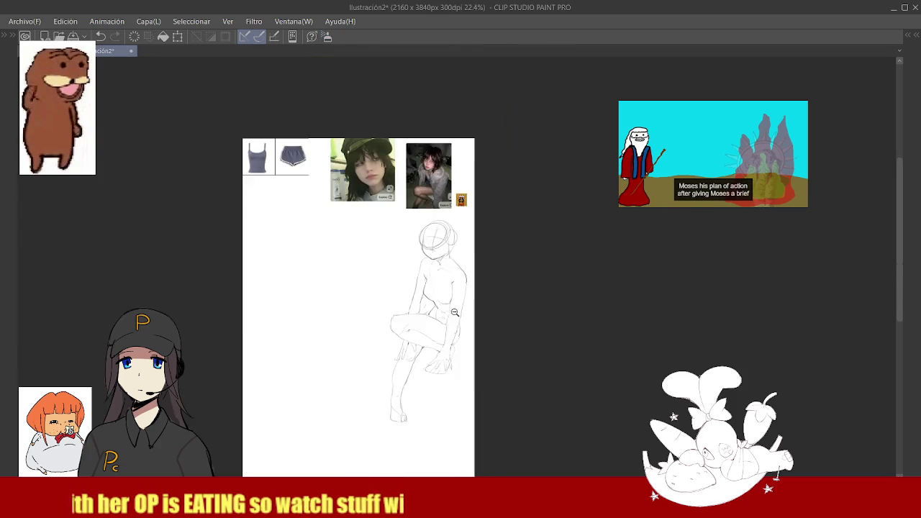
Redraw the torso's side outline, undoing the misplaced right-side attempt.
scroll(443, 299, up, 3)
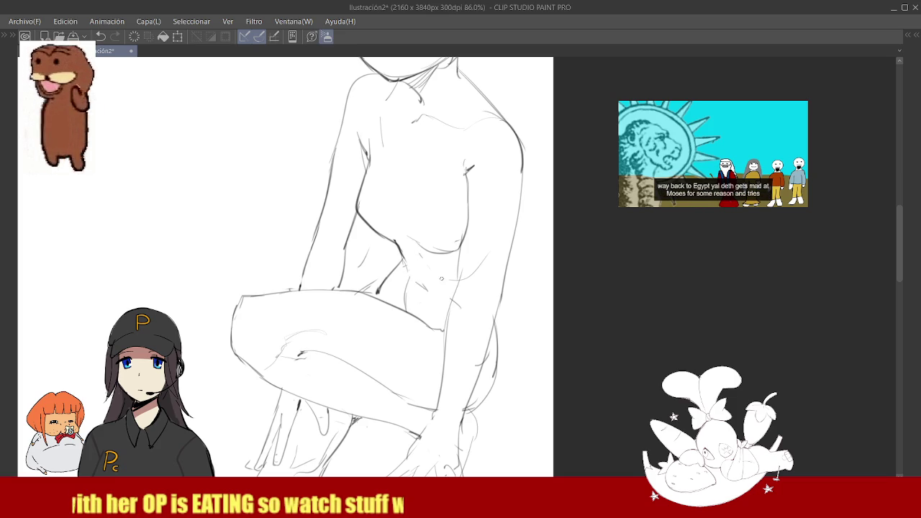
scroll(439, 270, down, 1)
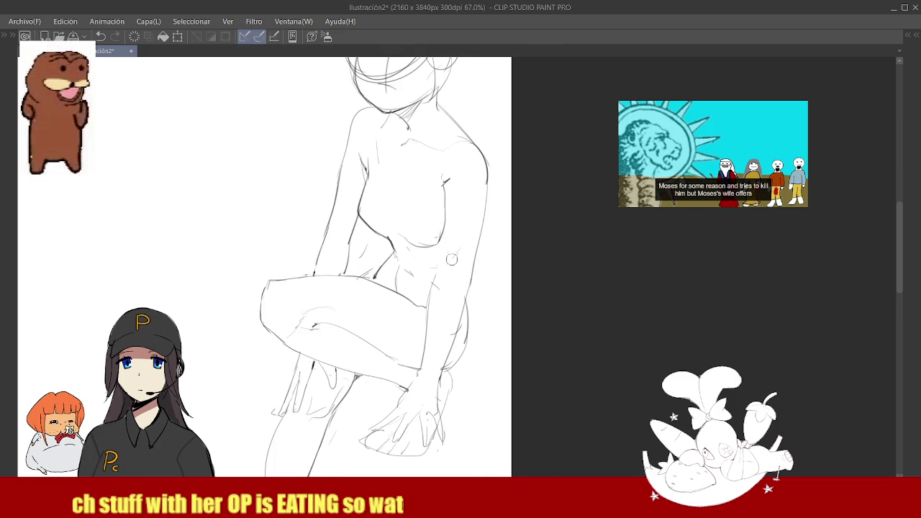
drag(445, 198, 430, 288)
drag(443, 205, 436, 317)
key(ctrl+z)
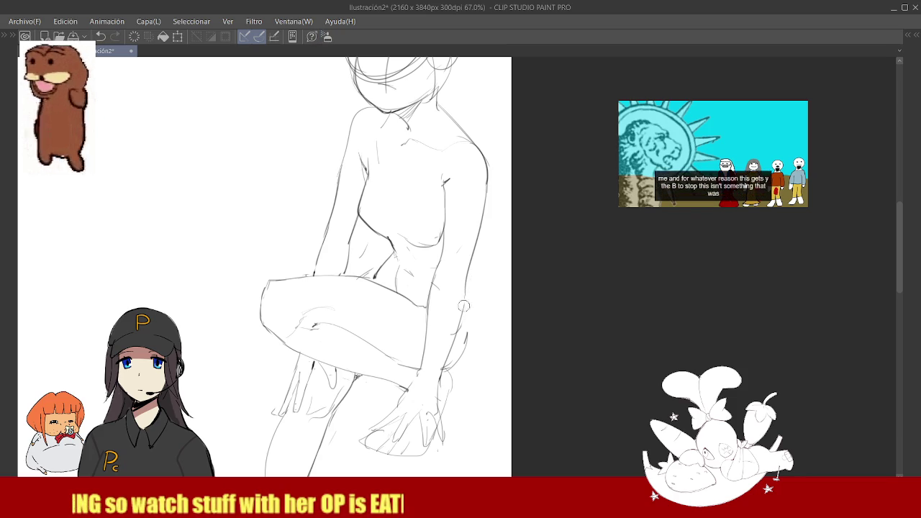
Redraw the line along the back of the thigh, adding a short extra stroke.
key(ctrl+3)
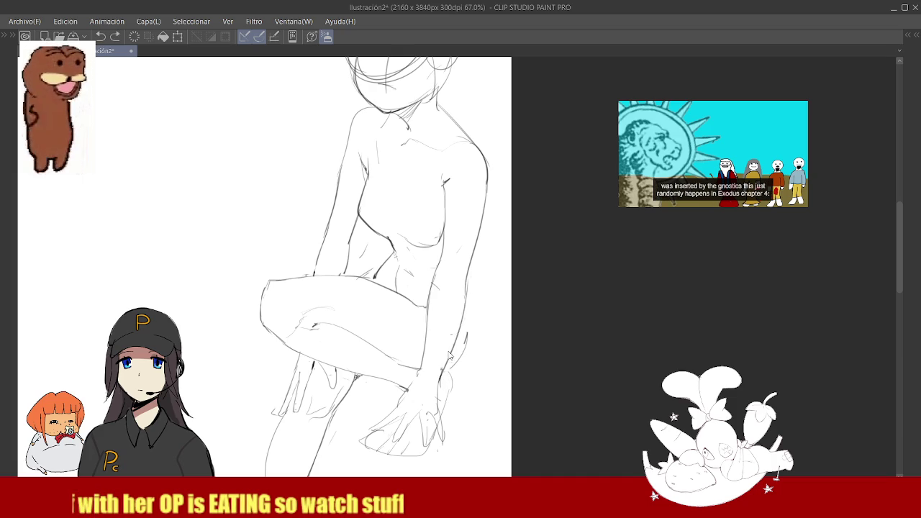
drag(467, 283, 437, 386)
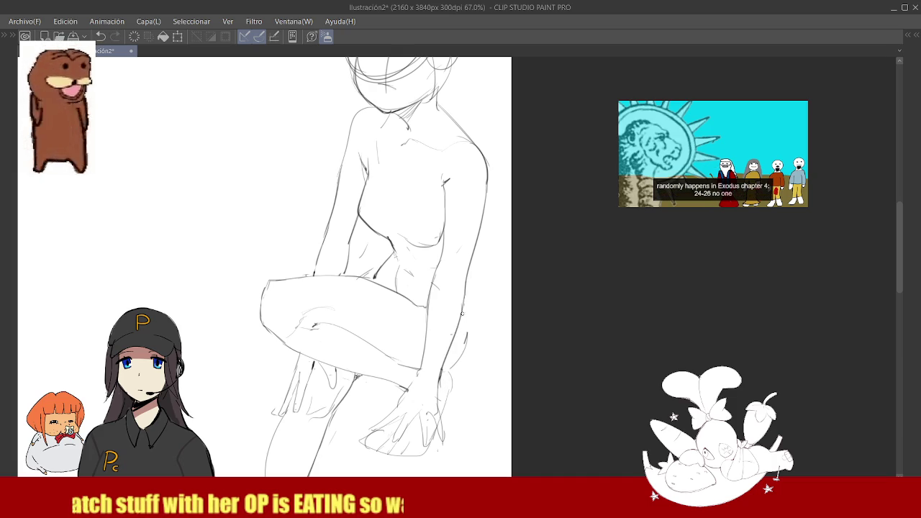
drag(464, 301, 468, 332)
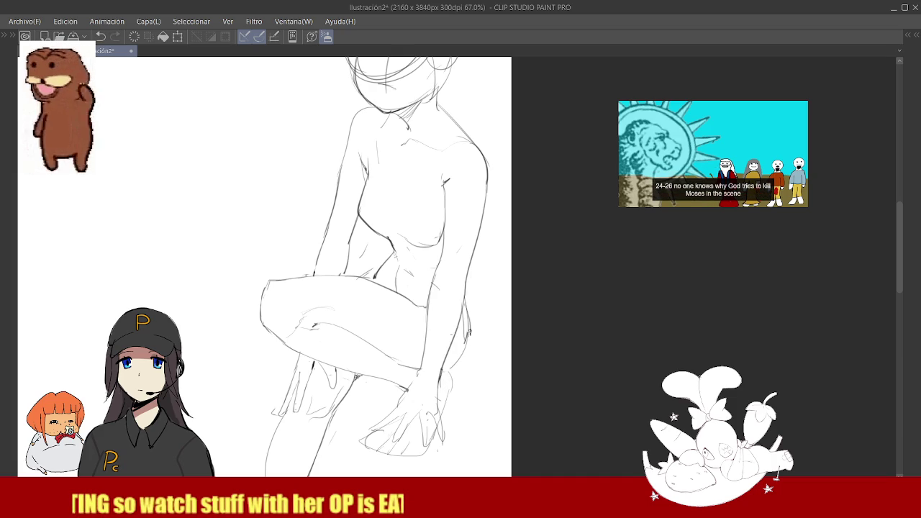
scroll(461, 297, down, 5)
scroll(446, 288, up, 6)
scroll(432, 284, down, 6)
scroll(420, 279, up, 6)
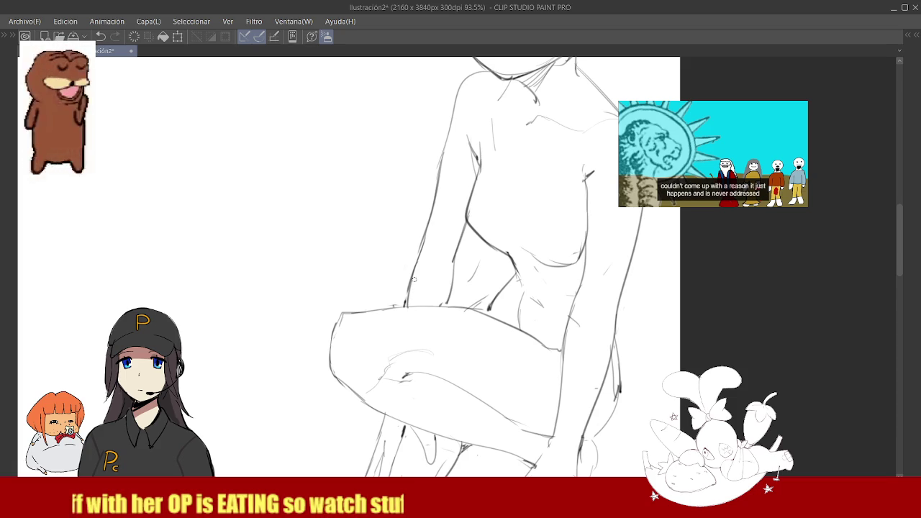
scroll(446, 298, down, 2)
scroll(427, 300, down, 3)
scroll(460, 295, down, 1)
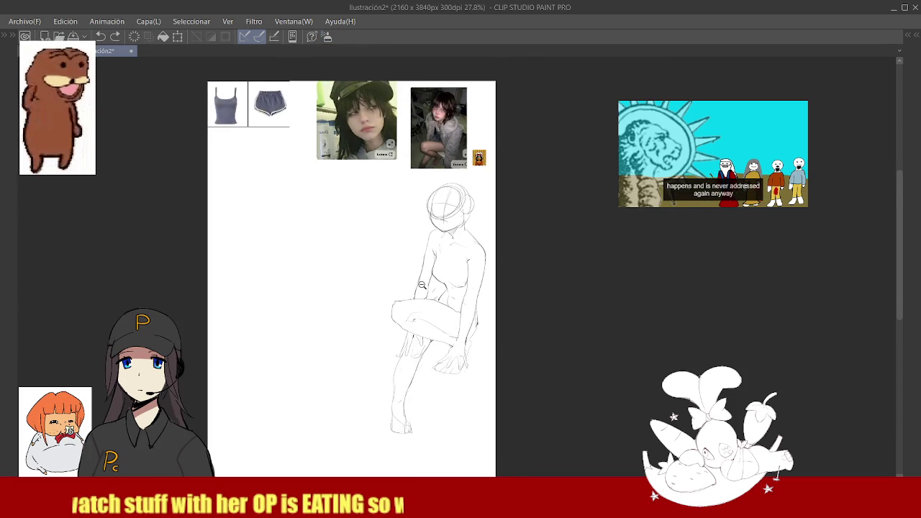
scroll(469, 291, down, 1)
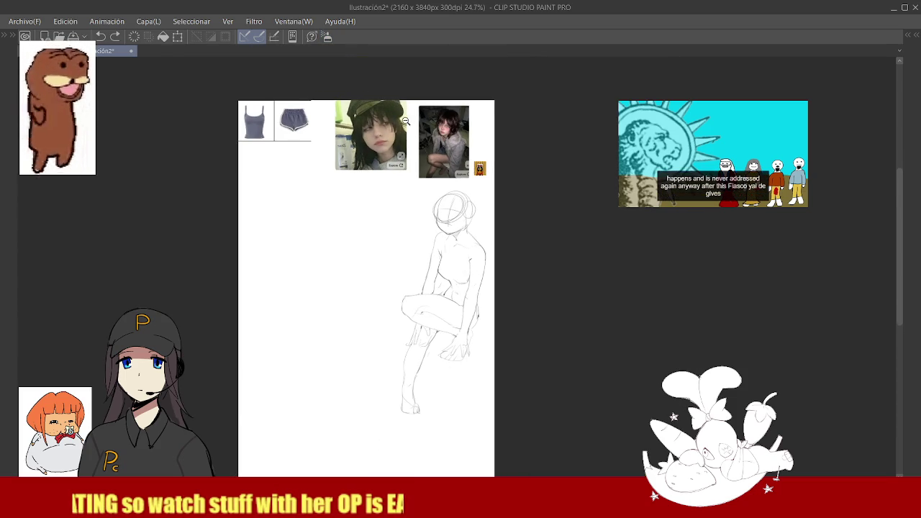
Erase the old sketch guide lines on the face.
scroll(343, 166, up, 1)
scroll(454, 273, up, 3)
scroll(439, 290, down, 3)
scroll(436, 334, up, 3)
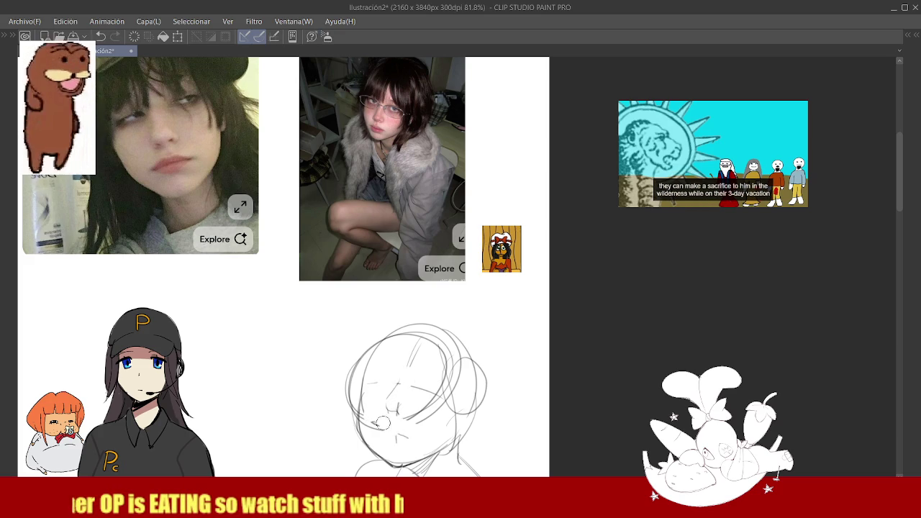
drag(405, 426, 458, 380)
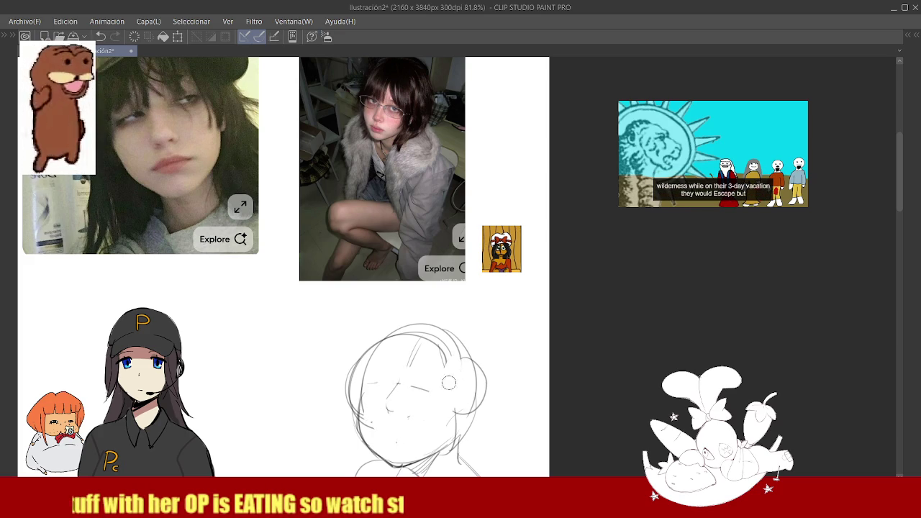
Redraw the nose as a short curved line.
scroll(429, 369, up, 2)
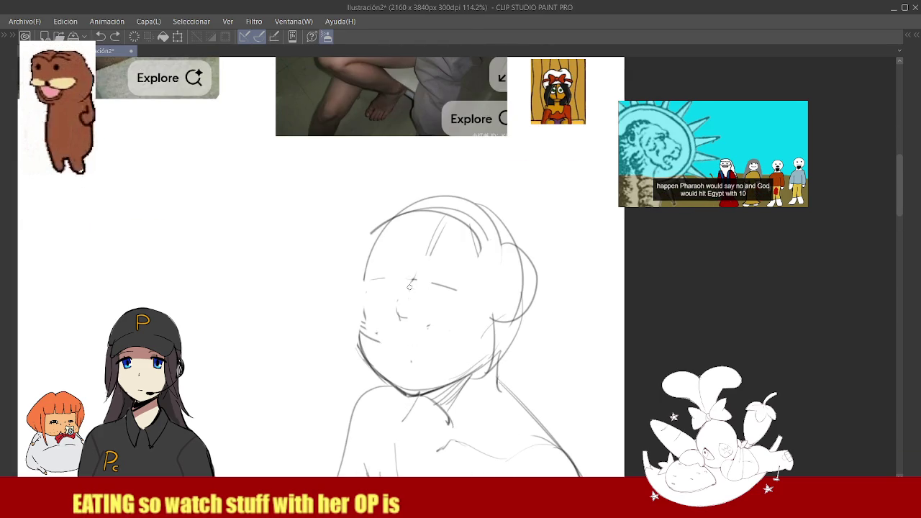
scroll(424, 309, down, 4)
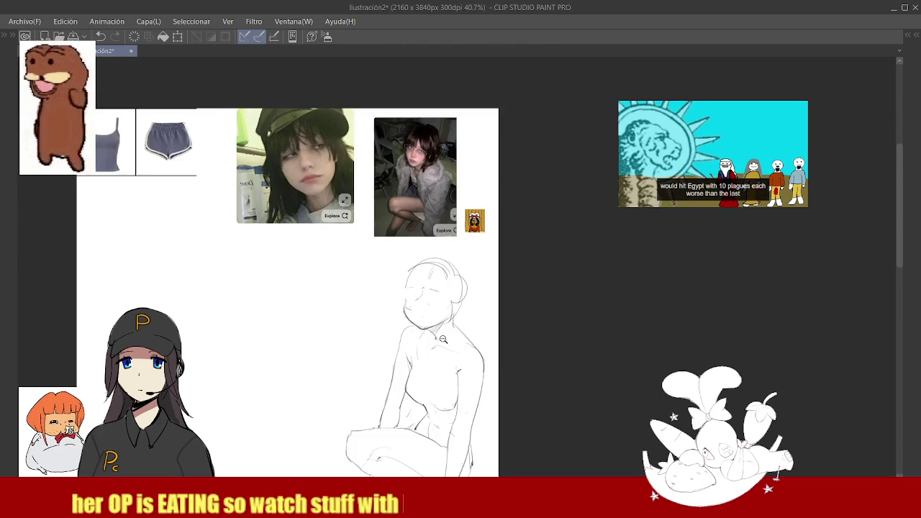
scroll(439, 286, up, 3)
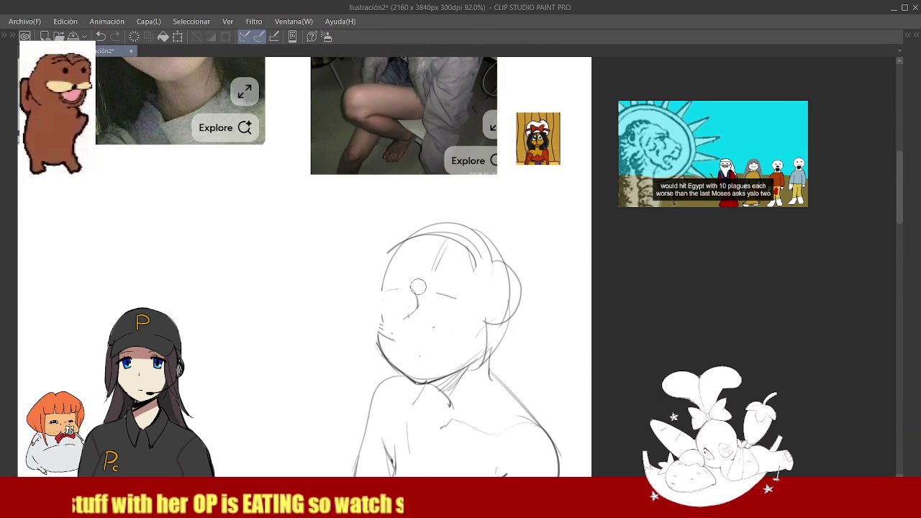
drag(413, 295, 407, 316)
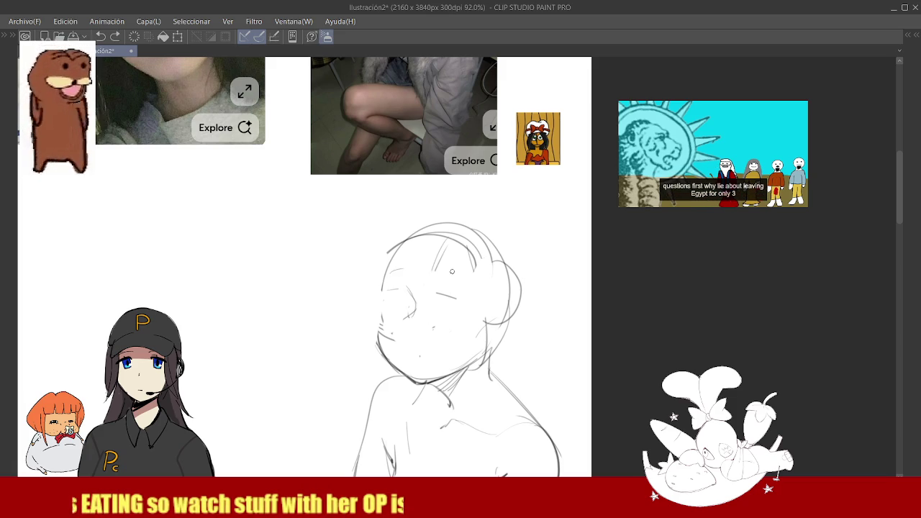
scroll(441, 325, down, 2)
scroll(453, 324, up, 3)
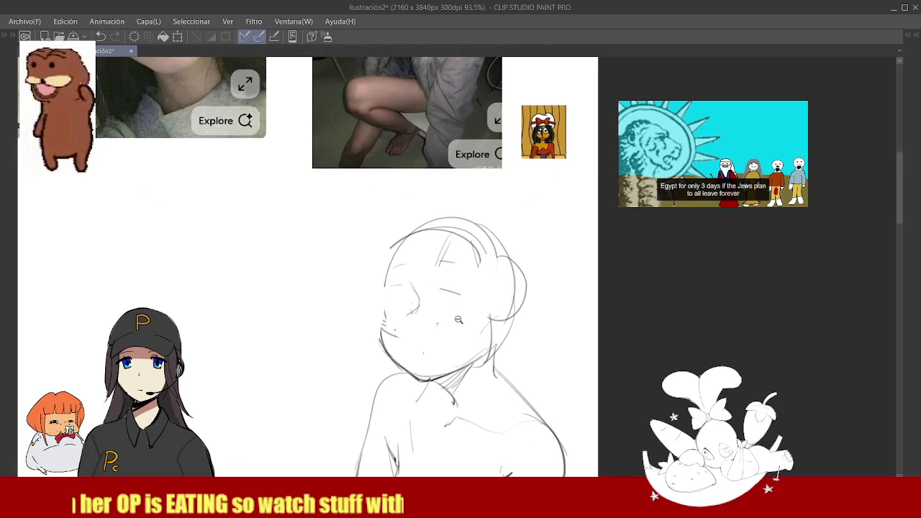
scroll(457, 319, up, 1)
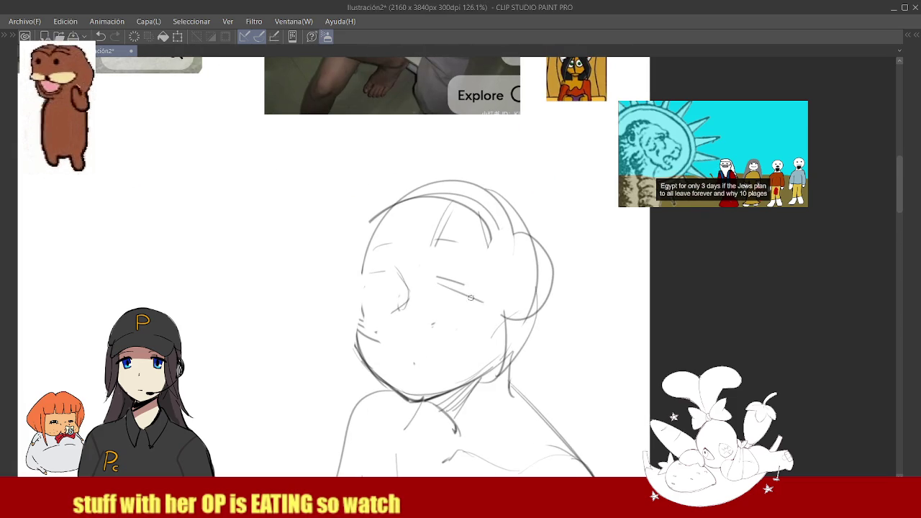
Extend the closed-eye stroke across the face.
drag(483, 298, 446, 284)
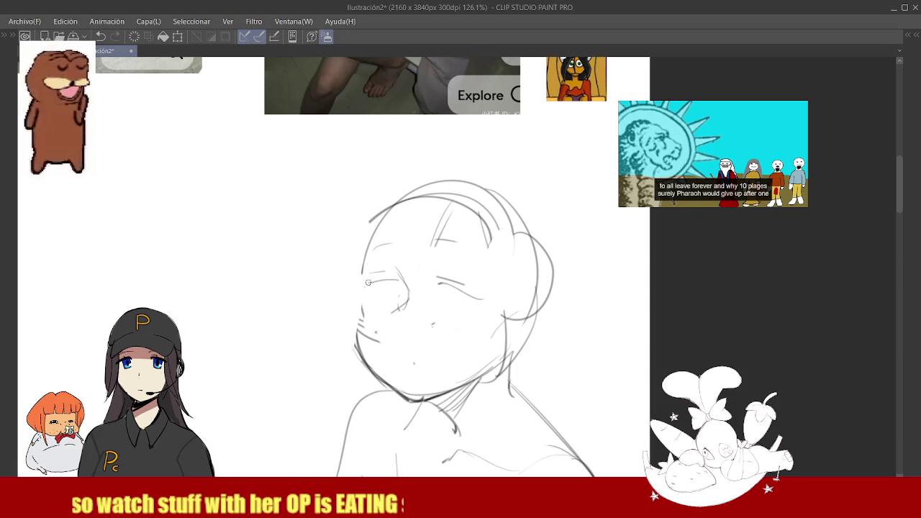
scroll(447, 249, down, 4)
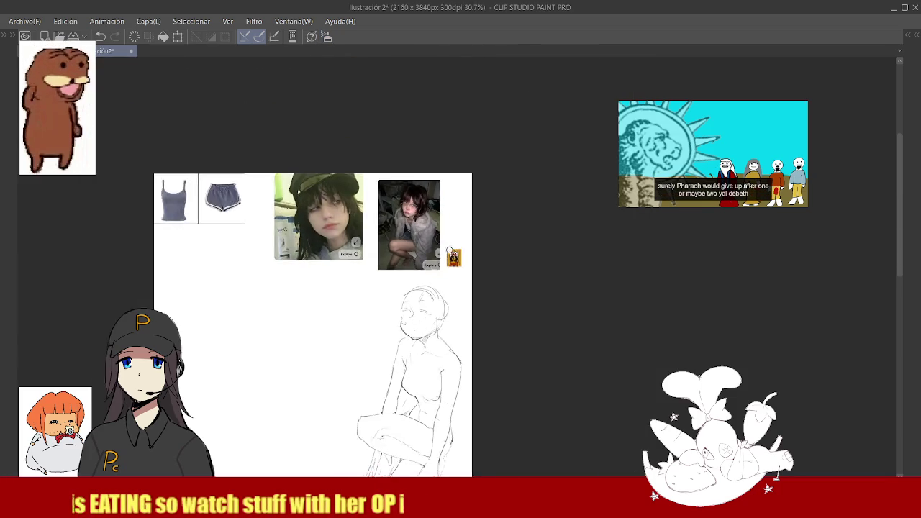
scroll(448, 252, up, 4)
scroll(448, 252, up, 1)
scroll(421, 303, down, 4)
scroll(421, 303, up, 3)
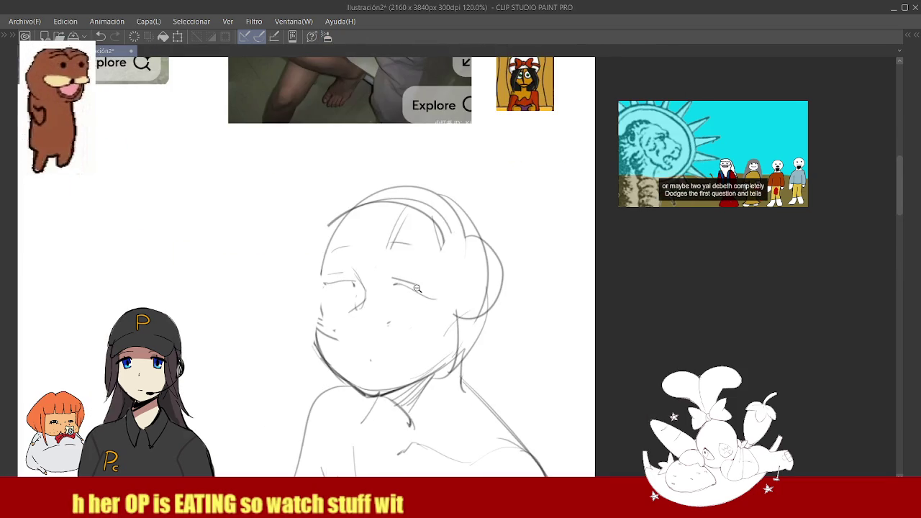
Sketch long, thick bang strands falling down over the girl's face.
mouse_move(382, 210)
mouse_down()
mouse_move(387, 381)
mouse_move(396, 391)
mouse_up()
drag(398, 208, 365, 354)
drag(394, 217, 368, 377)
drag(381, 263, 366, 330)
drag(382, 280, 375, 349)
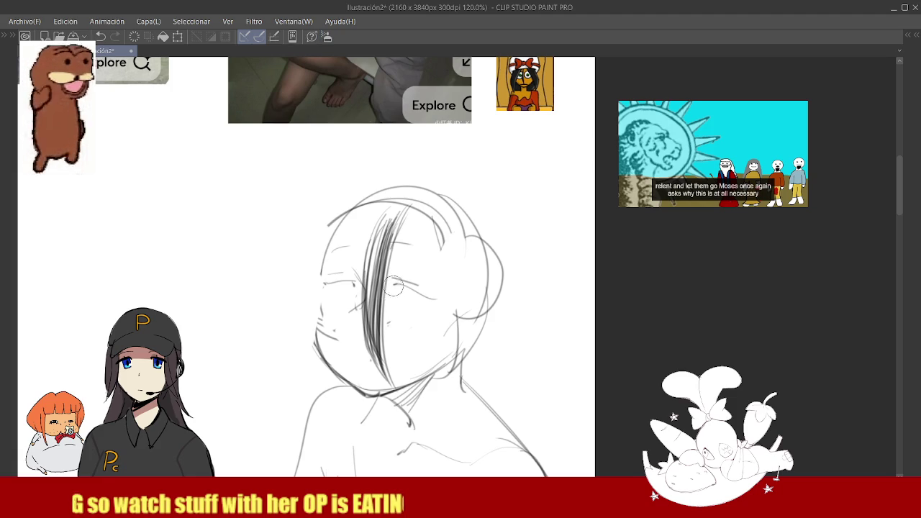
drag(395, 234, 389, 362)
drag(400, 220, 387, 360)
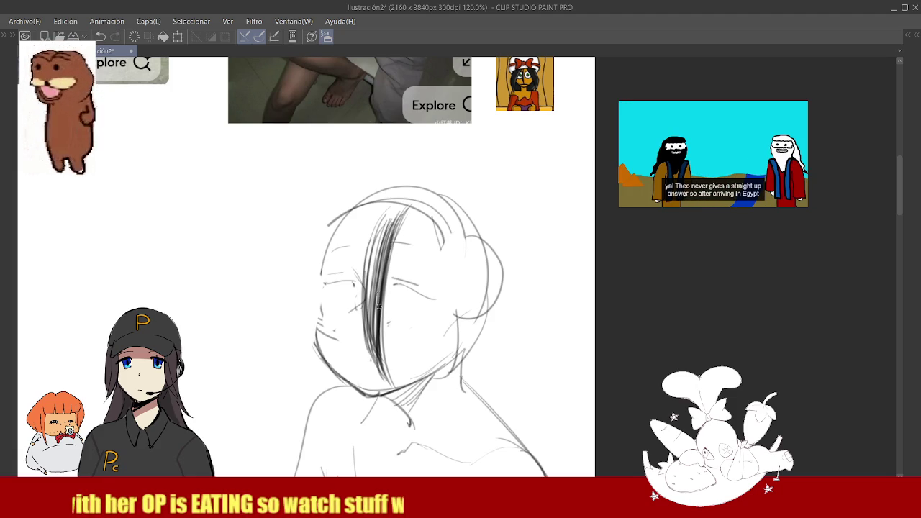
drag(366, 277, 374, 331)
Undo the dark hair hatching and redraw the long line on the head's right side.
scroll(376, 331, up, 2)
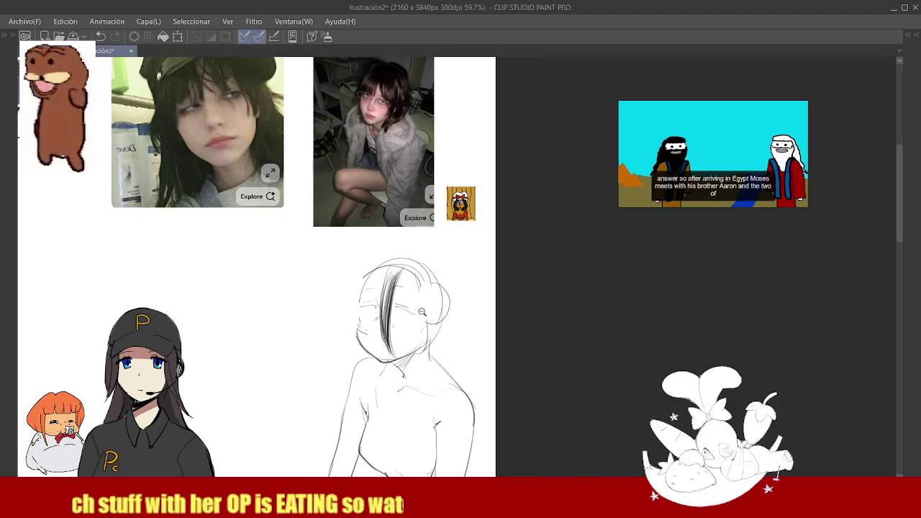
scroll(429, 218, down, 2)
scroll(403, 245, down, 1)
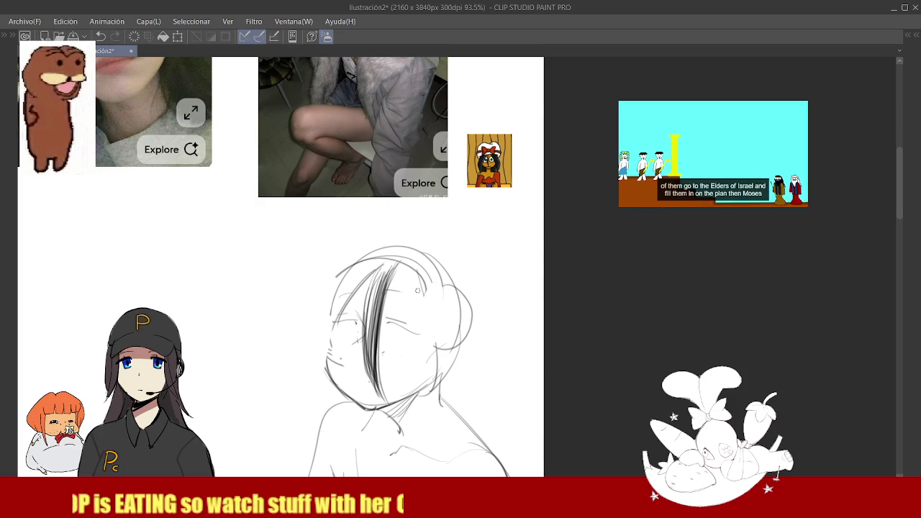
key(ctrl+z)
key(ctrl+z)
key(ctrl+z)
key(ctrl+z)
key(ctrl+z)
key(ctrl+z)
key(ctrl+z)
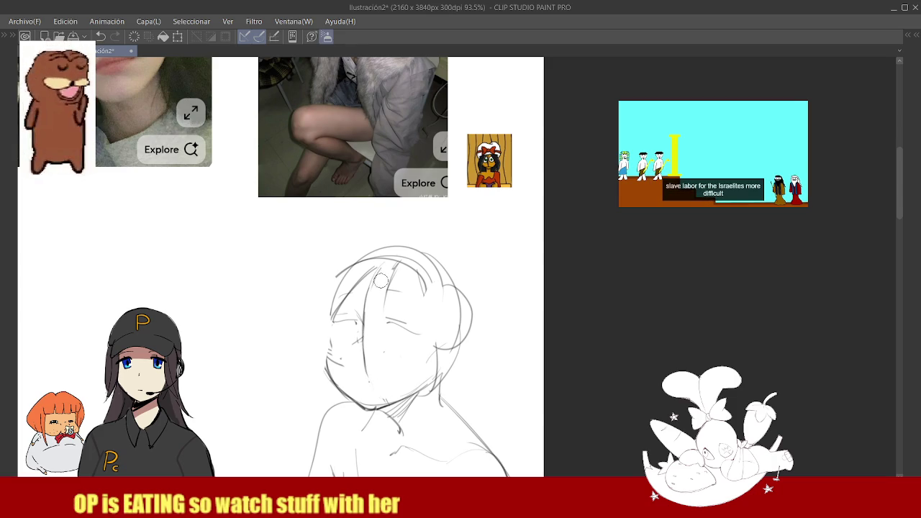
scroll(372, 298, up, 3)
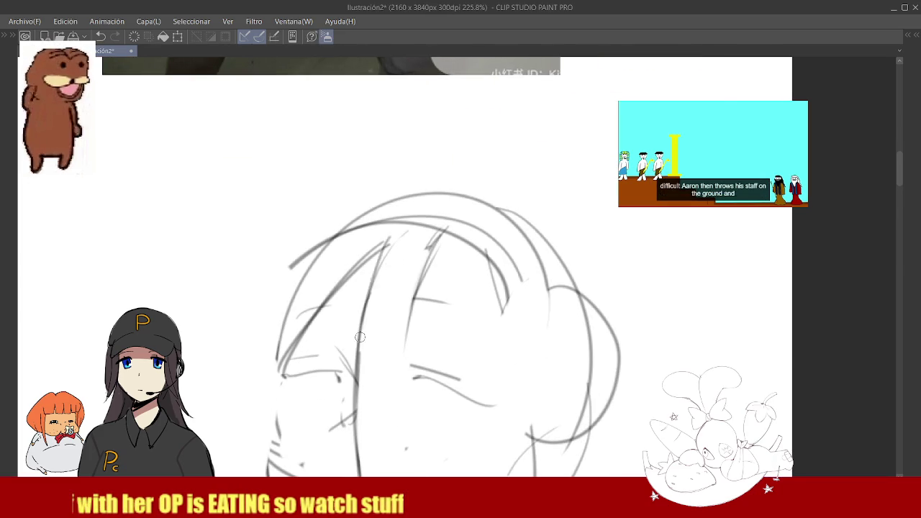
scroll(375, 310, down, 2)
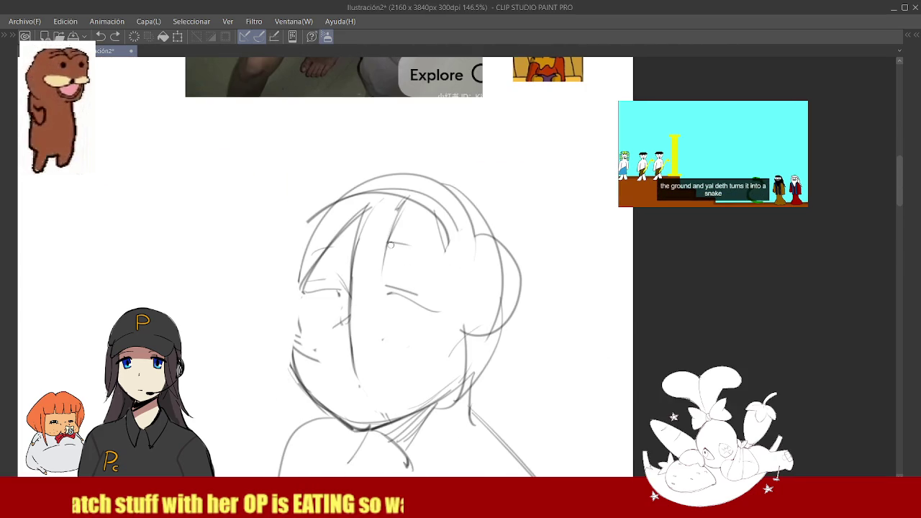
key(ctrl+z)
drag(385, 230, 383, 385)
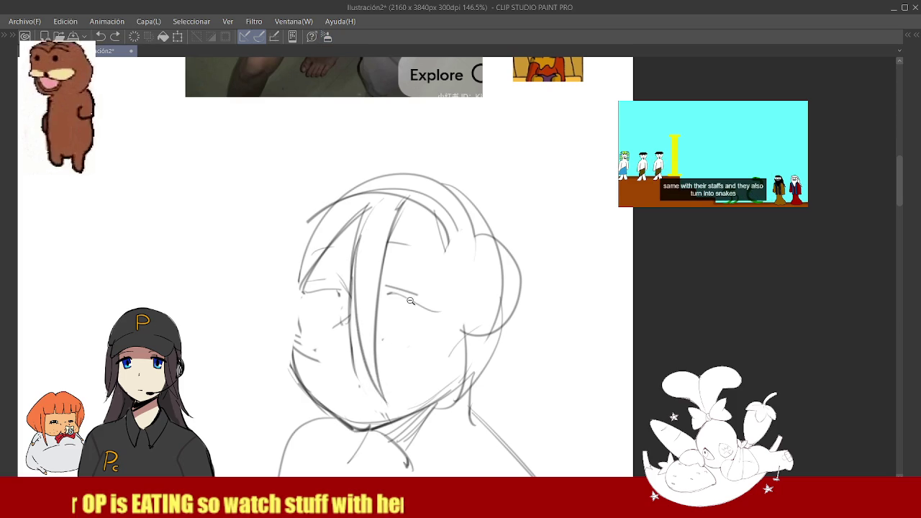
Add a short stroke at the sketch's right edge.
scroll(407, 317, down, 3)
scroll(430, 328, up, 2)
scroll(429, 287, down, 2)
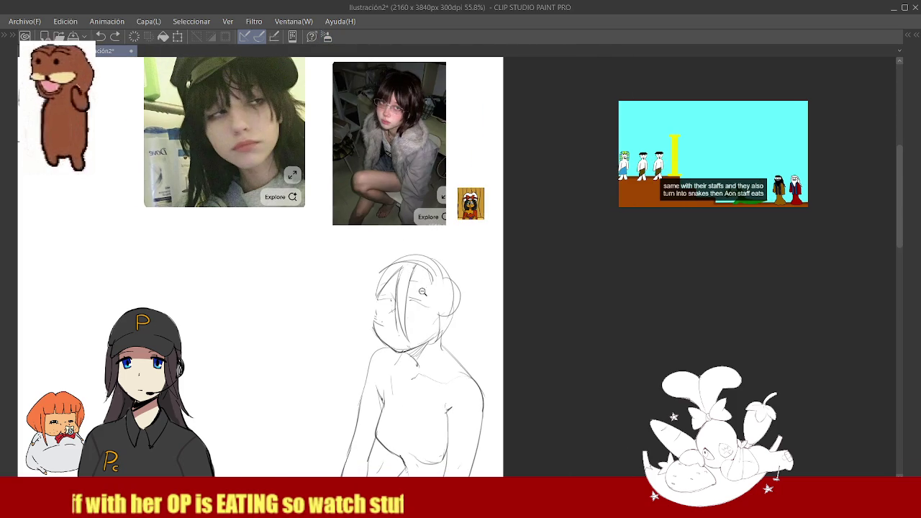
scroll(423, 288, up, 1)
scroll(423, 289, up, 3)
scroll(410, 288, down, 4)
scroll(394, 287, up, 2)
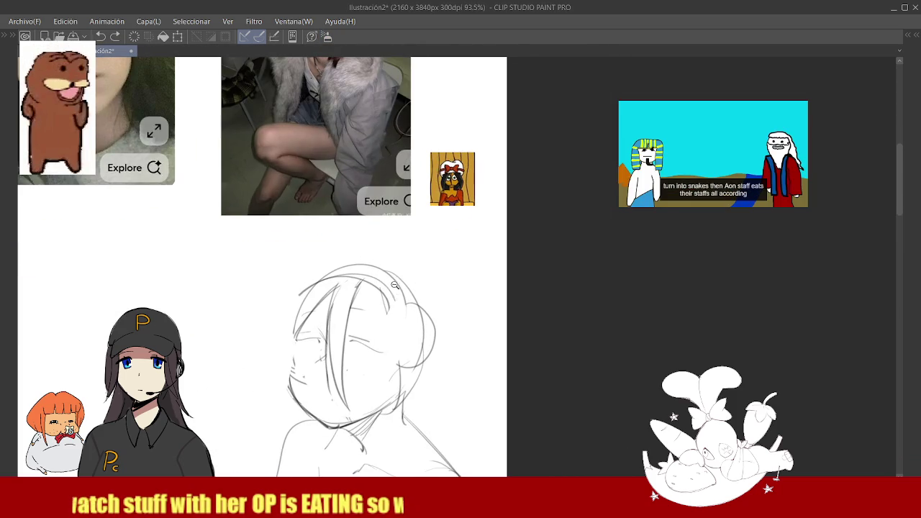
scroll(343, 270, up, 4)
scroll(350, 275, down, 3)
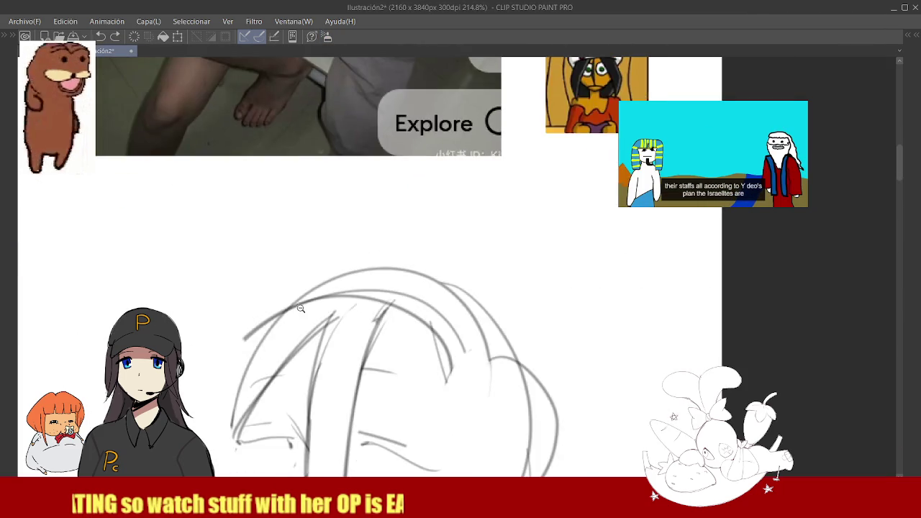
scroll(384, 286, down, 1)
scroll(453, 284, up, 1)
scroll(432, 270, down, 1)
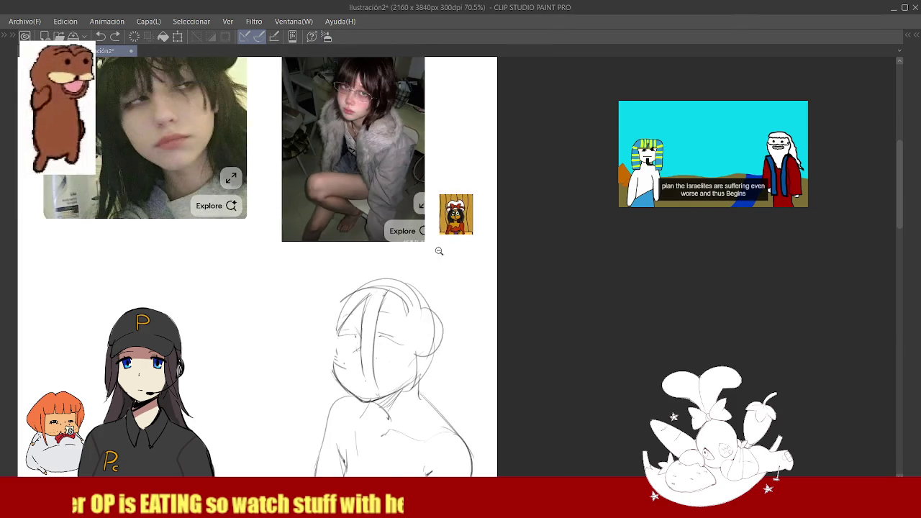
scroll(439, 238, up, 3)
scroll(454, 209, up, 4)
scroll(428, 273, down, 9)
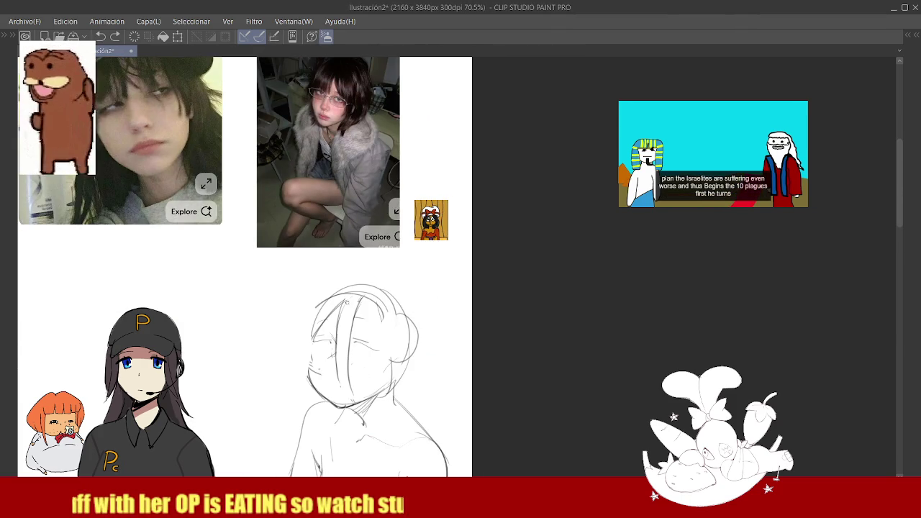
drag(407, 349, 414, 361)
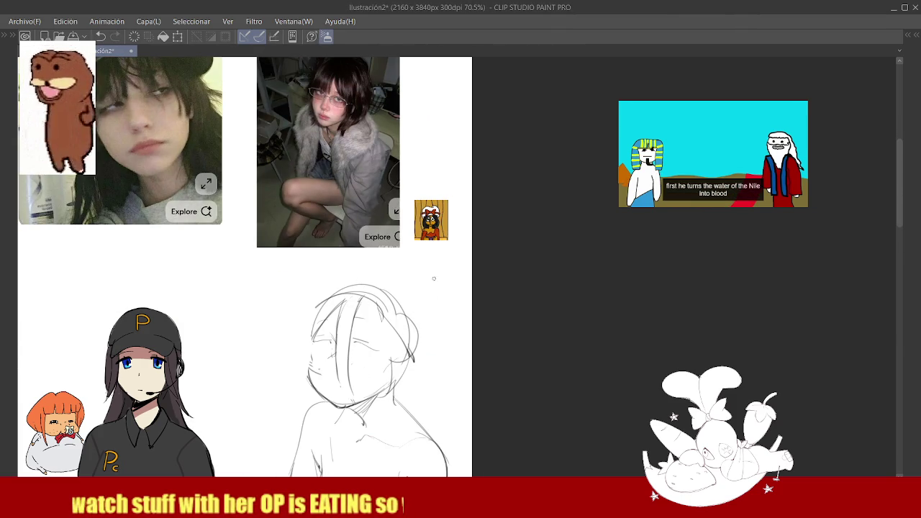
scroll(446, 205, up, 5)
scroll(443, 216, down, 5)
scroll(439, 238, up, 1)
Draw the hood edge over the top of the head and down the face's left side to the chin.
mouse_move(308, 275)
mouse_down()
mouse_move(421, 225)
mouse_move(446, 245)
mouse_up()
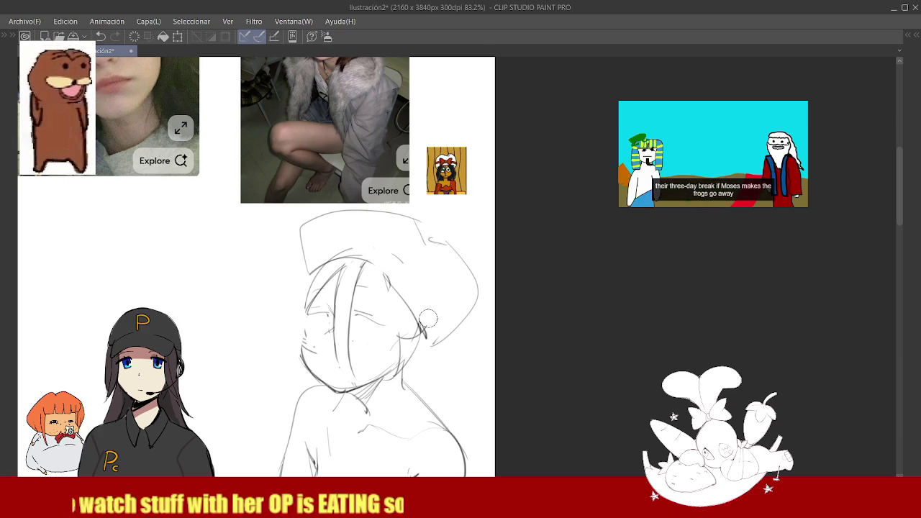
scroll(408, 282, down, 5)
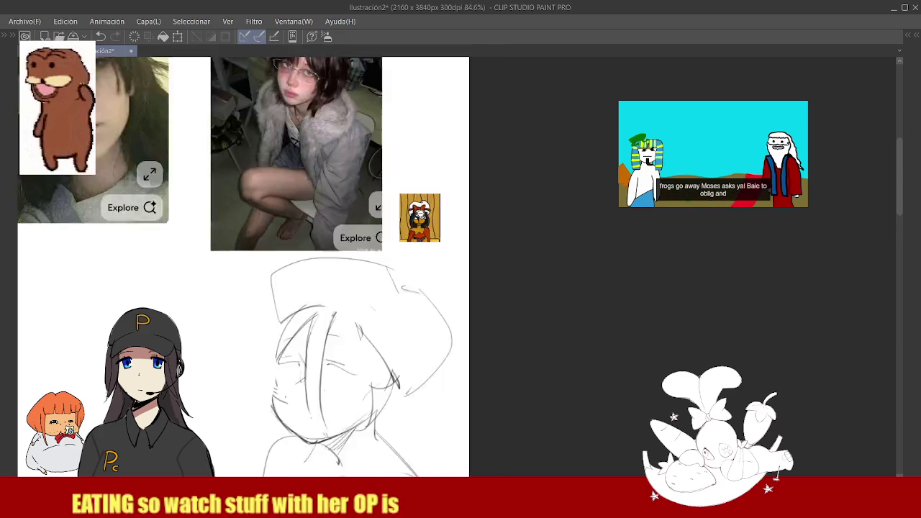
scroll(404, 296, up, 3)
scroll(404, 288, up, 2)
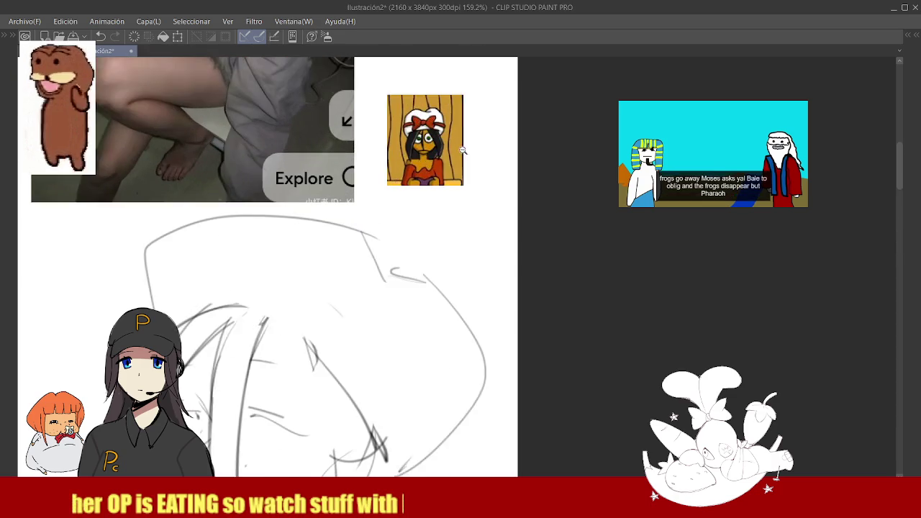
scroll(406, 240, down, 5)
scroll(407, 240, up, 5)
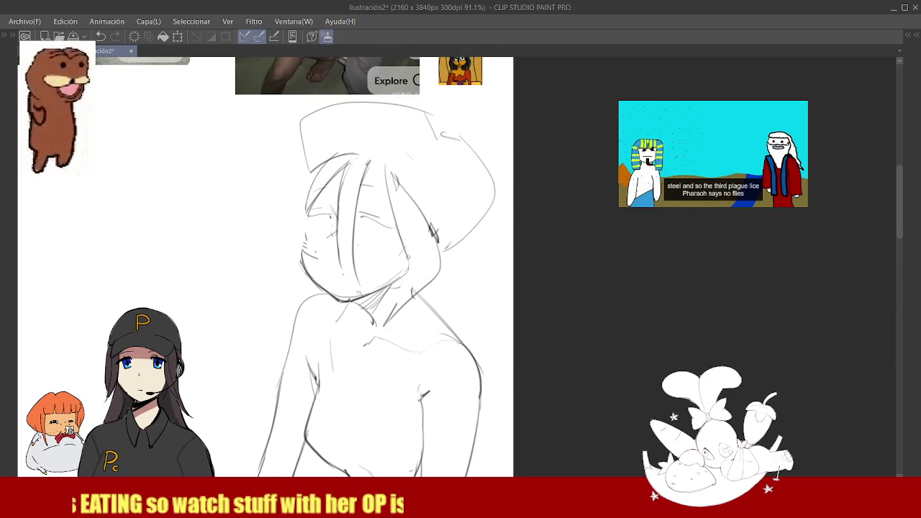
drag(311, 176, 336, 313)
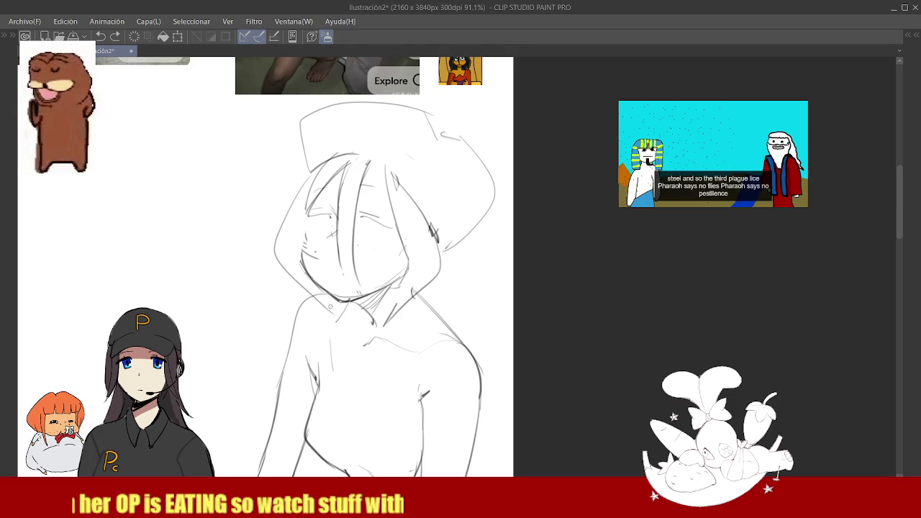
scroll(320, 266, up, 5)
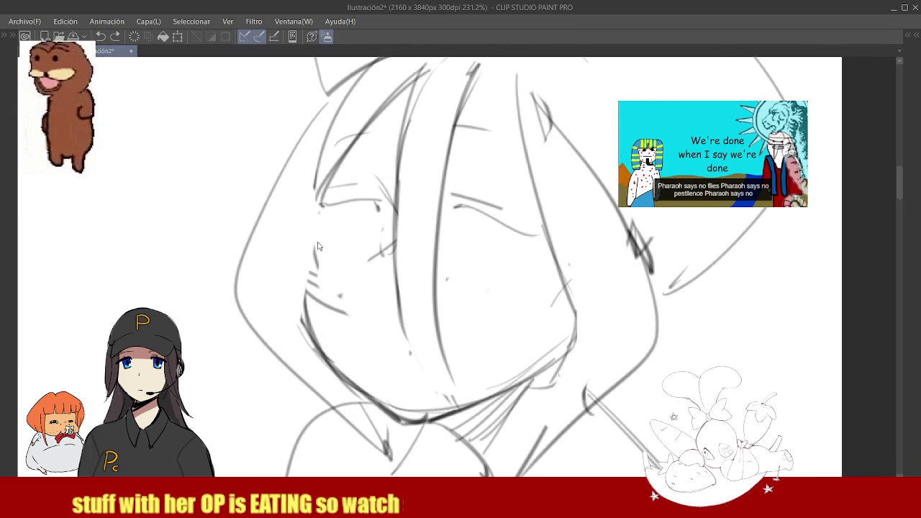
Extend the hood line on the right down toward the shoulder.
key(e)
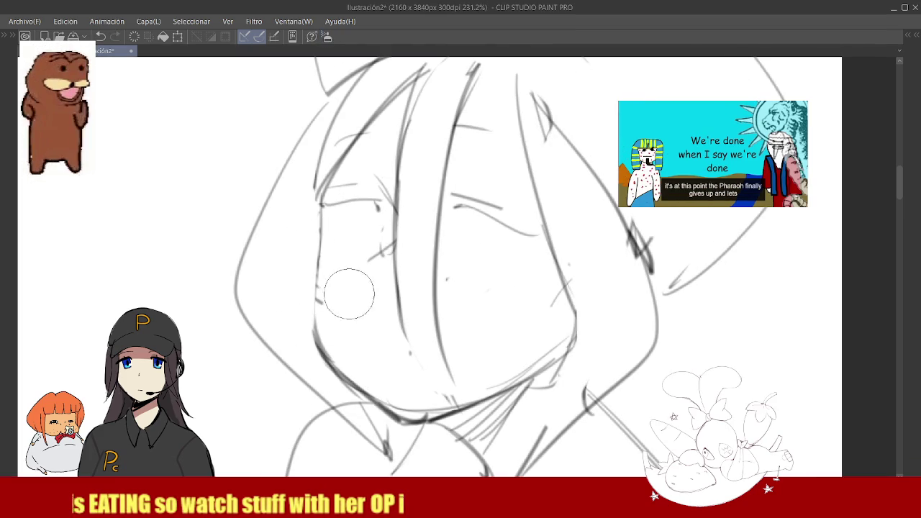
scroll(394, 274, down, 6)
scroll(395, 274, up, 3)
scroll(447, 215, up, 6)
scroll(447, 216, down, 6)
scroll(435, 394, up, 1)
scroll(436, 394, up, 1)
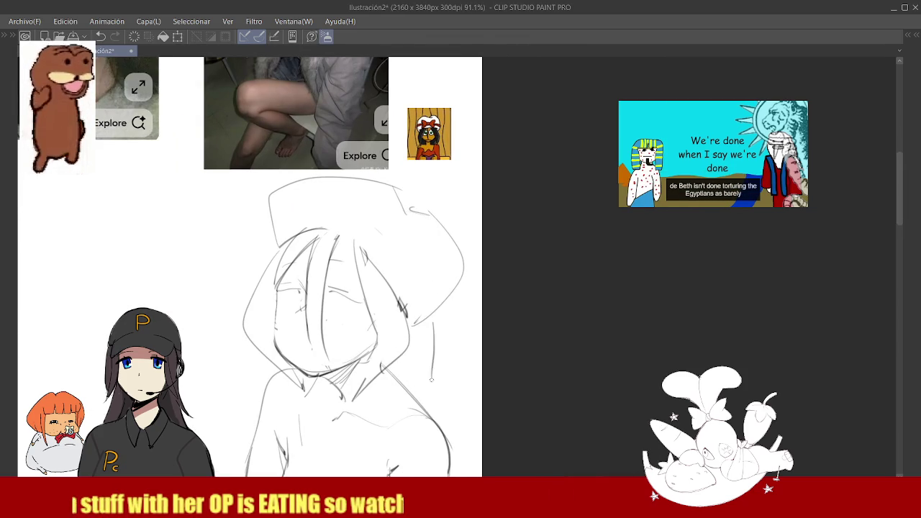
scroll(415, 249, down, 3)
scroll(443, 310, up, 3)
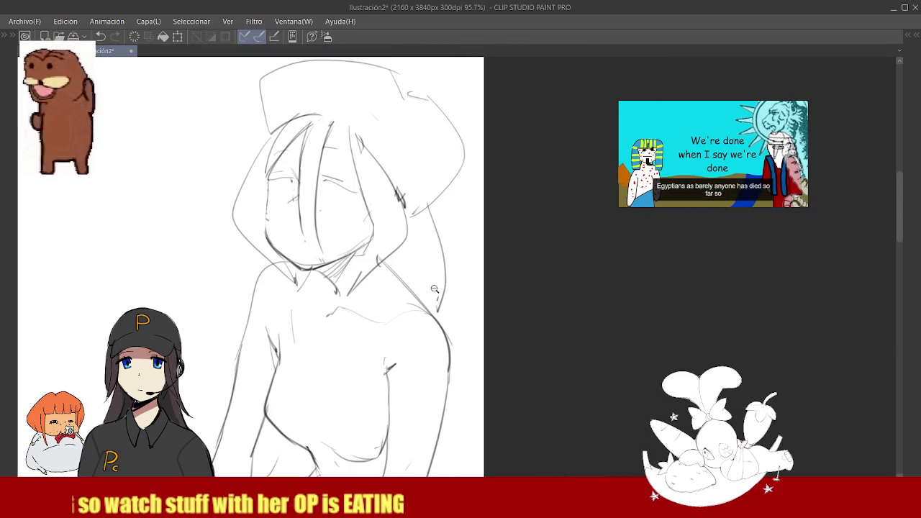
drag(392, 255, 426, 304)
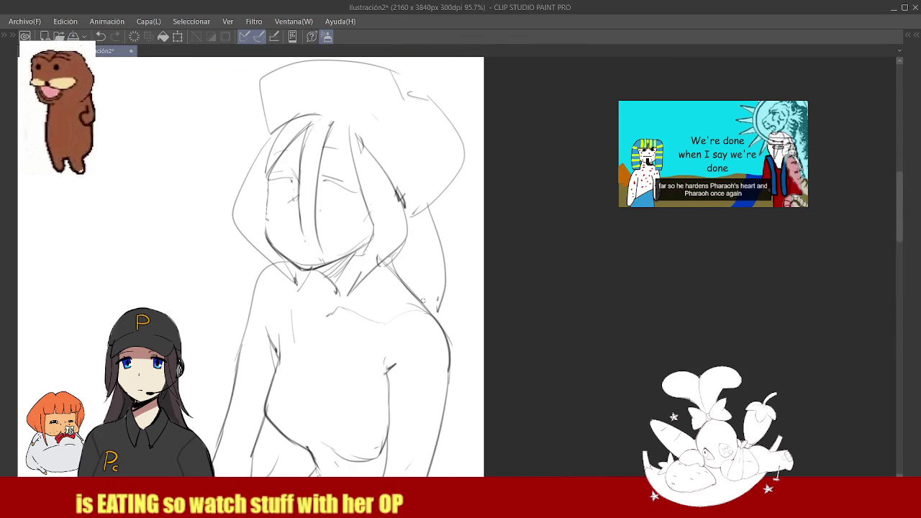
scroll(436, 315, down, 2)
scroll(428, 185, up, 3)
scroll(427, 185, up, 2)
scroll(439, 230, down, 5)
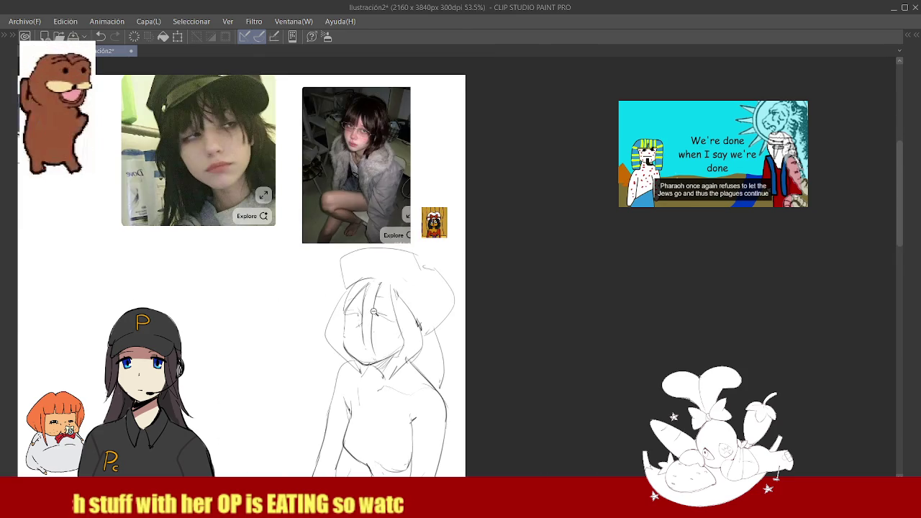
scroll(377, 308, up, 3)
scroll(377, 308, down, 3)
scroll(435, 232, up, 3)
scroll(434, 232, up, 4)
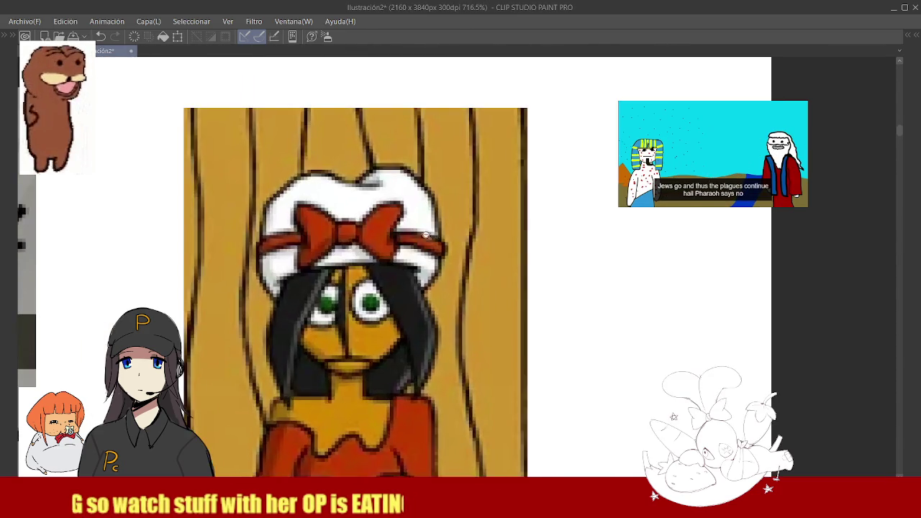
Sketch the left eye ellipse and a pupil in the right eye, discarding a misplaced right eye.
scroll(434, 232, down, 5)
scroll(323, 357, up, 3)
scroll(324, 358, down, 2)
scroll(343, 315, up, 2)
drag(343, 316, 357, 303)
mouse_move(431, 311)
mouse_down()
mouse_move(447, 302)
mouse_move(440, 309)
mouse_move(453, 353)
mouse_up()
key(ctrl+z)
scroll(454, 270, down, 3)
scroll(454, 270, up, 3)
scroll(454, 270, up, 2)
drag(423, 279, 440, 297)
Redraw the left eye's pupil and darken the right eye's lower outline and iris.
drag(317, 259, 318, 285)
key(ctrl+z)
key(ctrl+z)
key(ctrl+z)
key(ctrl+z)
key(ctrl+z)
mouse_move(317, 254)
mouse_down()
mouse_move(316, 295)
mouse_move(308, 297)
mouse_up()
drag(325, 280, 306, 299)
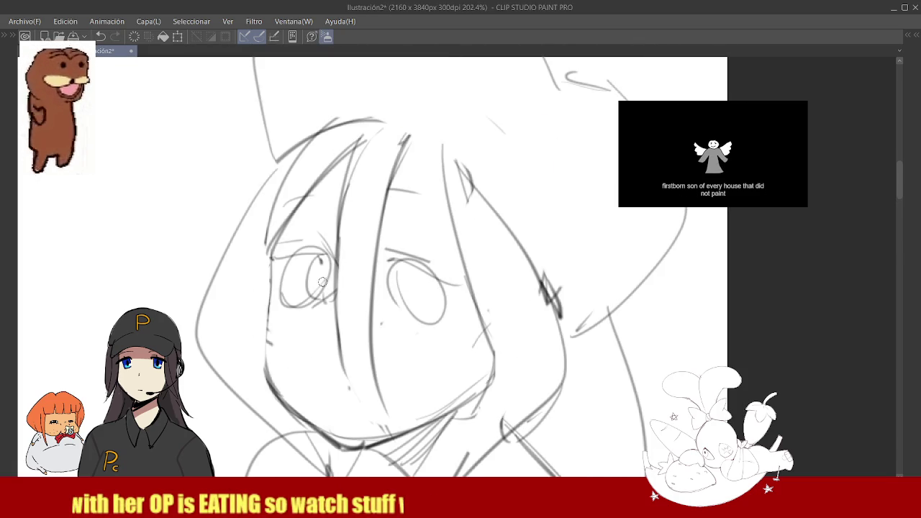
drag(411, 297, 435, 328)
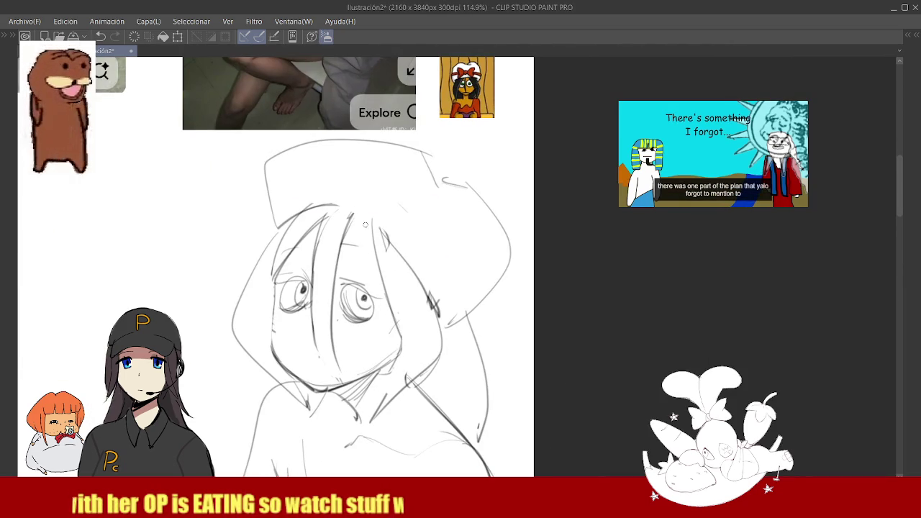
Add hair lines down the right and left sides of the face.
drag(364, 225, 386, 342)
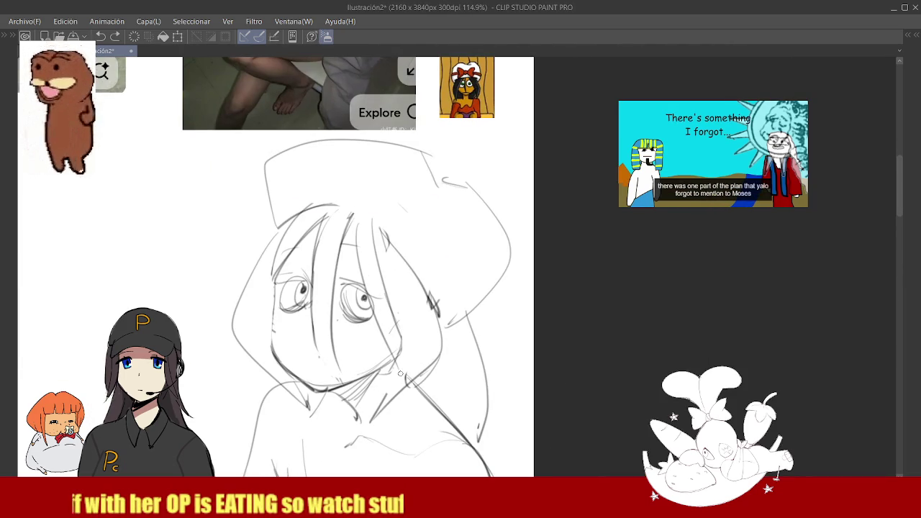
key(ctrl+z)
drag(358, 222, 362, 279)
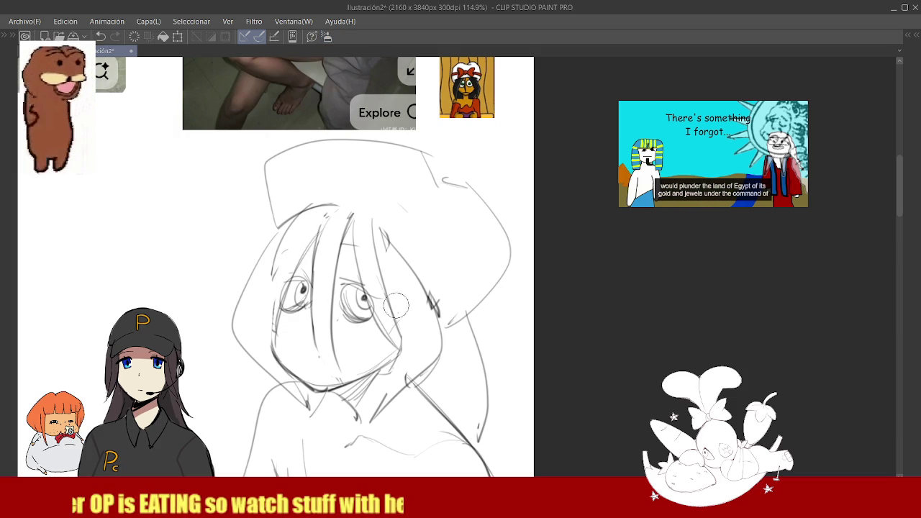
drag(275, 260, 264, 360)
drag(267, 241, 260, 351)
drag(263, 257, 267, 356)
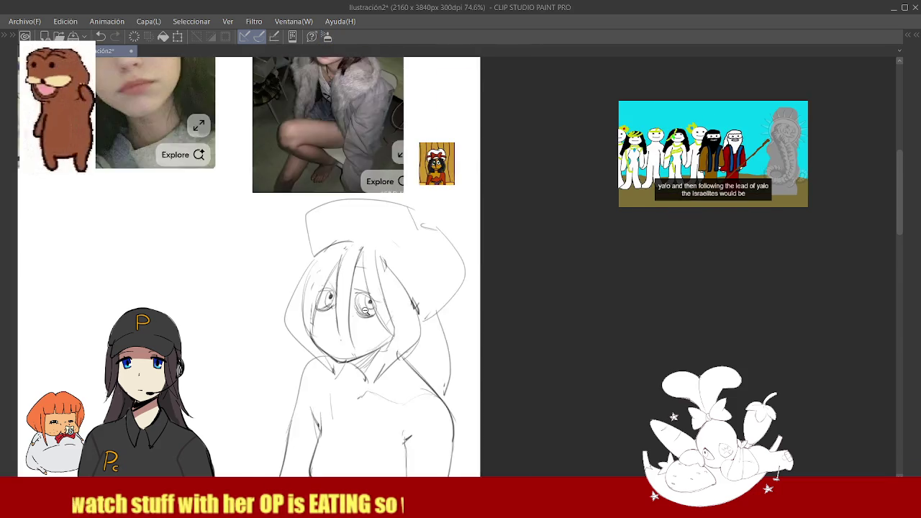
Darken the left eye's lower lid and the right eye's upper lid and pupil.
scroll(345, 311, up, 4)
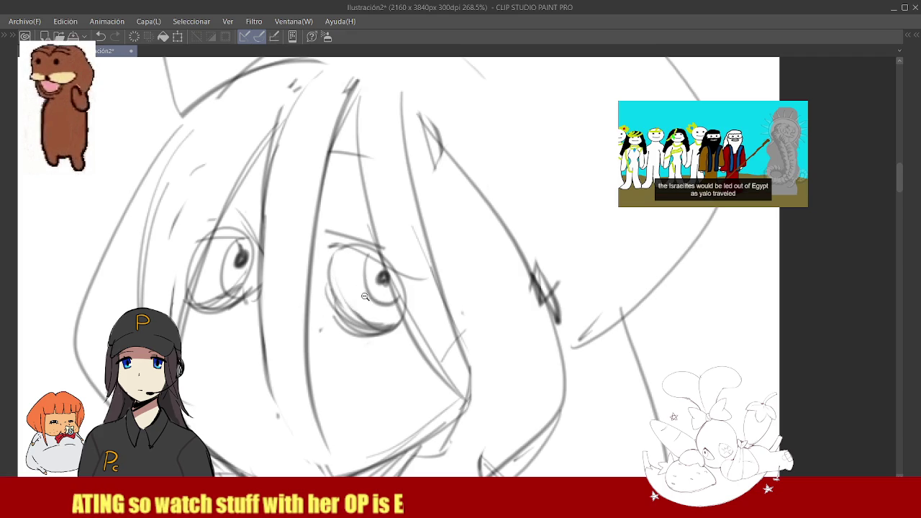
scroll(356, 288, down, 5)
scroll(362, 281, up, 6)
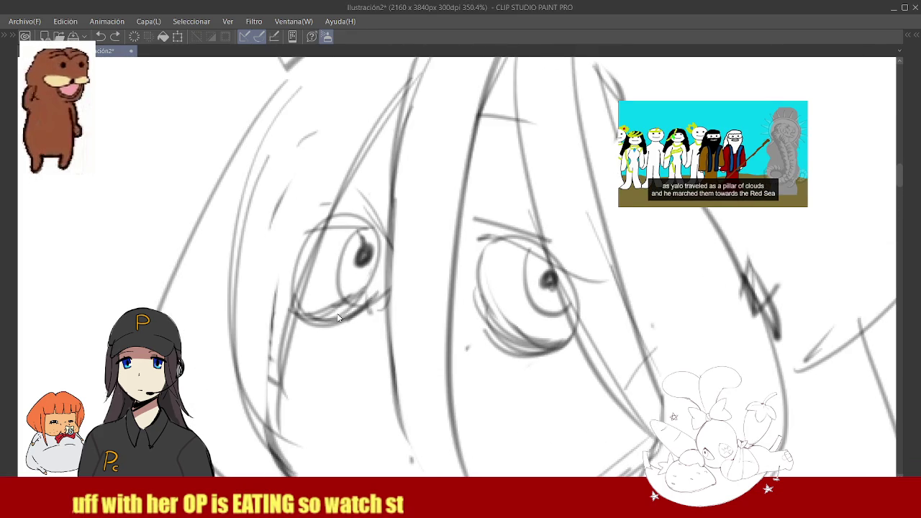
drag(339, 307, 356, 302)
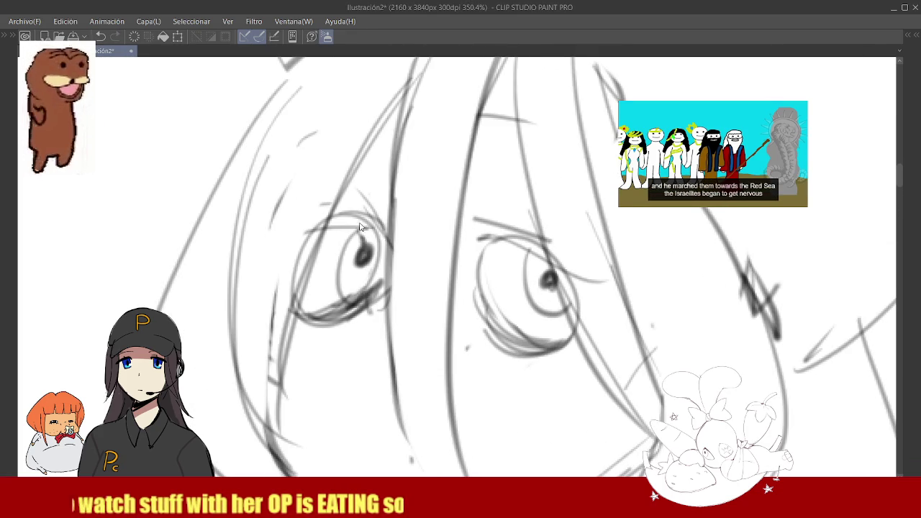
scroll(427, 257, down, 5)
scroll(427, 258, up, 3)
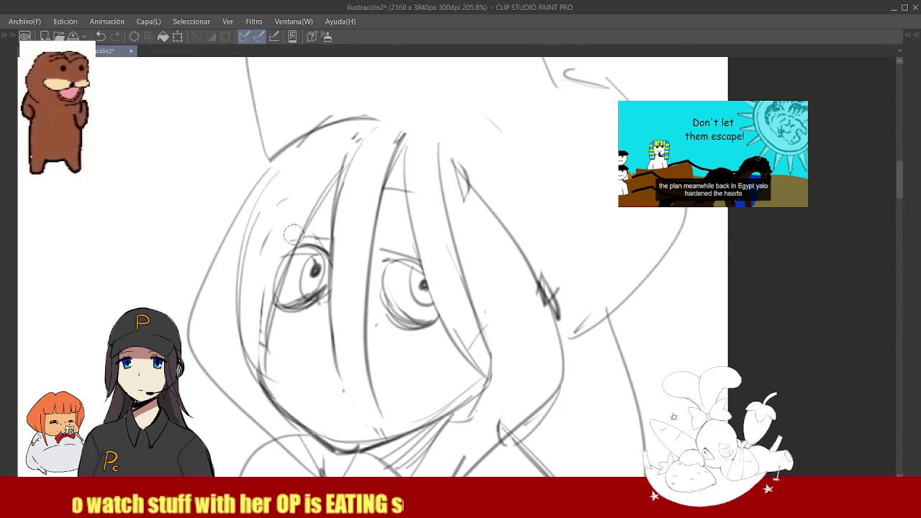
mouse_move(450, 282)
mouse_down()
mouse_move(365, 284)
mouse_move(401, 248)
mouse_up()
mouse_move(352, 226)
mouse_down()
mouse_move(412, 243)
mouse_move(402, 229)
mouse_up()
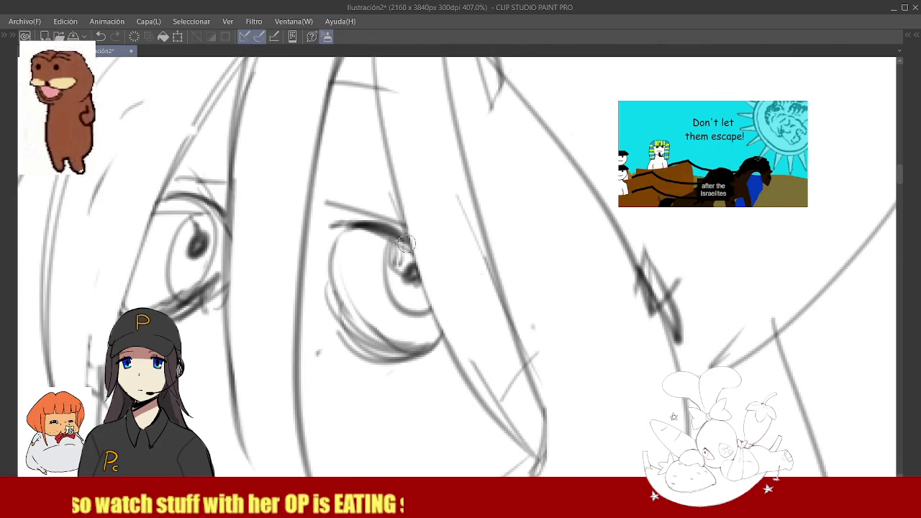
mouse_move(394, 263)
mouse_down()
mouse_move(360, 273)
mouse_move(379, 286)
mouse_move(372, 279)
mouse_move(387, 266)
mouse_move(372, 278)
mouse_move(388, 248)
mouse_move(466, 262)
mouse_up()
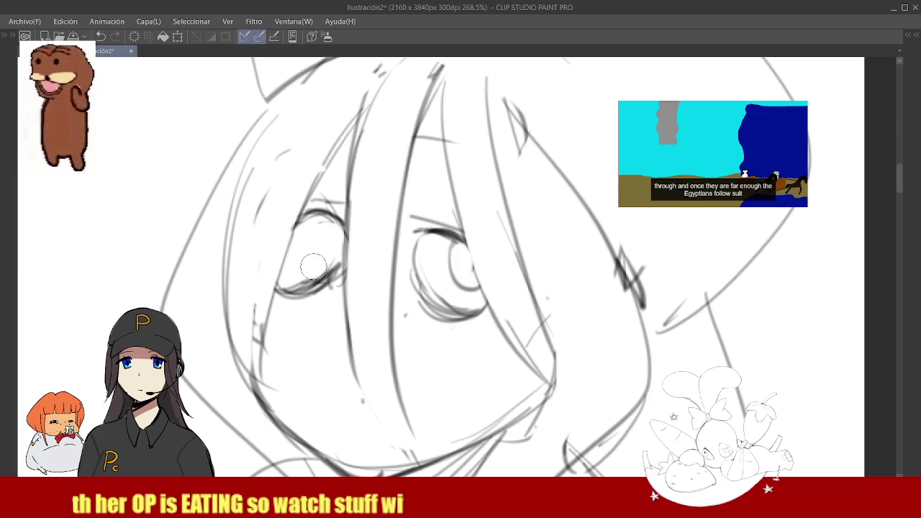
Redraw the left eye's lower lid and add the right eye's lower lid curve and iris.
mouse_move(471, 291)
mouse_down()
mouse_move(392, 245)
mouse_move(406, 235)
mouse_up()
drag(337, 293, 276, 318)
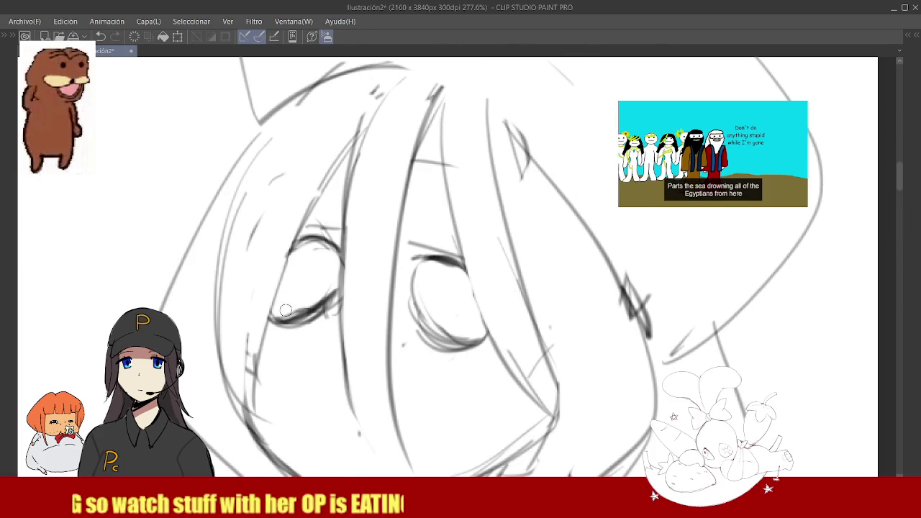
key(ctrl+z)
drag(337, 291, 293, 317)
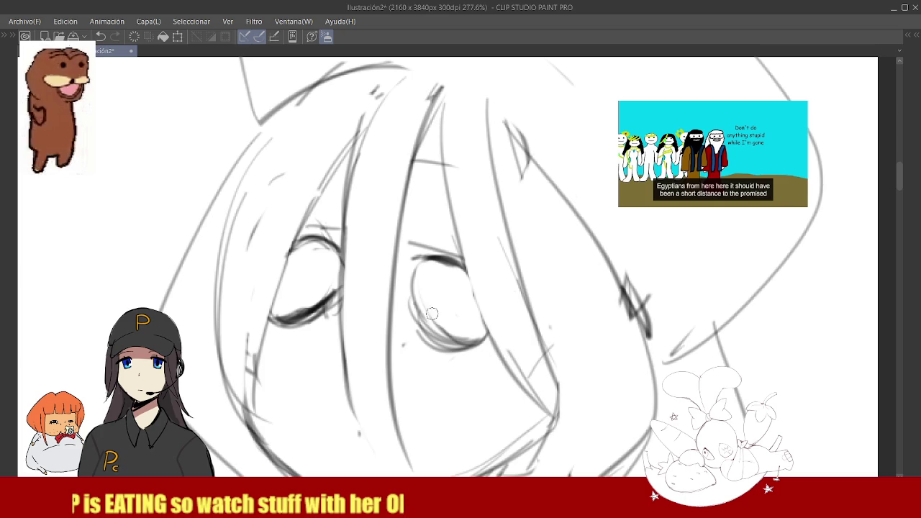
drag(425, 319, 496, 348)
mouse_move(432, 265)
mouse_down()
mouse_move(432, 296)
mouse_move(447, 285)
mouse_move(464, 305)
mouse_up()
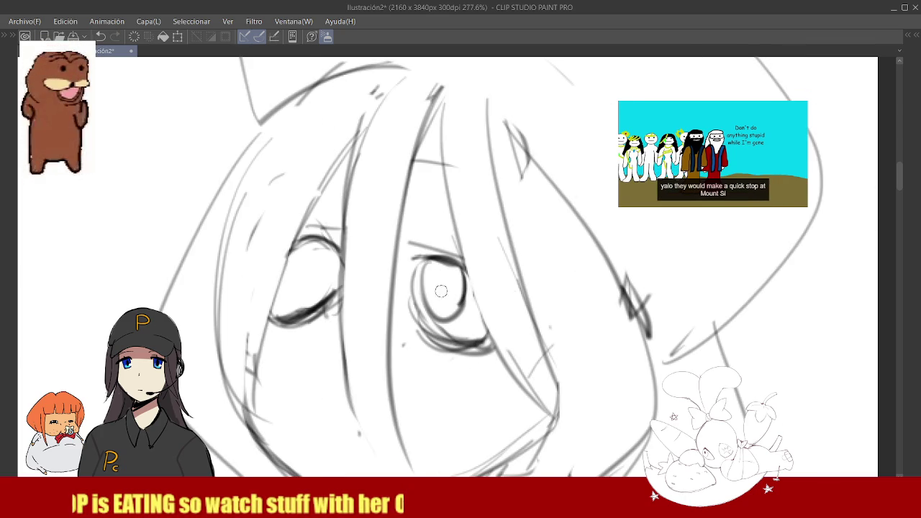
Darken the right eye's iris outline and add more strokes to the left eye.
scroll(434, 287, down, 2)
scroll(434, 288, down, 4)
scroll(440, 249, up, 3)
scroll(441, 248, up, 3)
scroll(440, 248, down, 5)
scroll(382, 302, up, 4)
scroll(375, 245, up, 2)
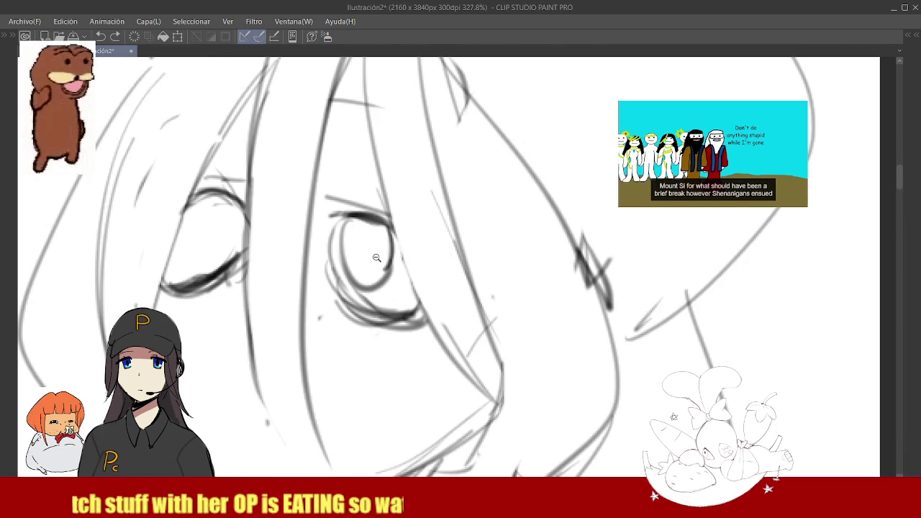
drag(378, 219, 399, 299)
drag(392, 216, 388, 288)
scroll(403, 274, down, 2)
drag(403, 251, 407, 302)
scroll(464, 246, down, 8)
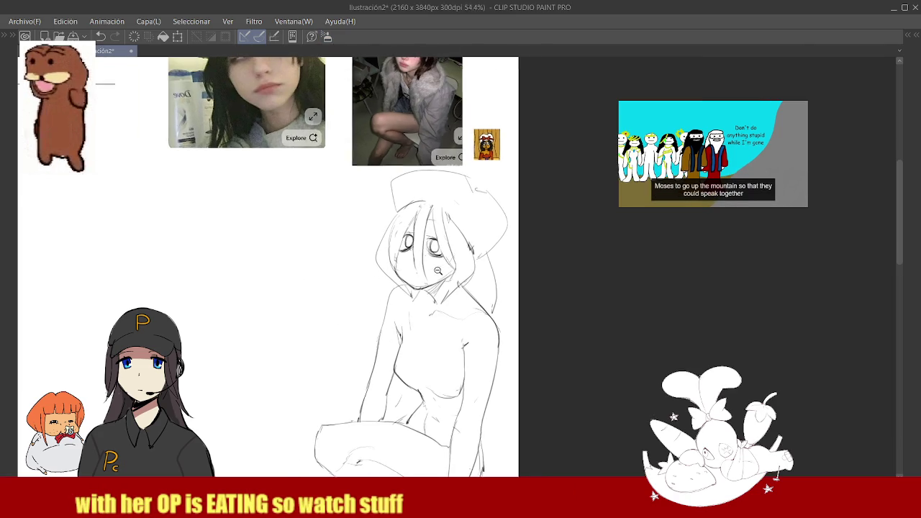
Extend the left upper lid, thicken the right lower lid and draw a right-eye pupil oval.
scroll(451, 260, up, 4)
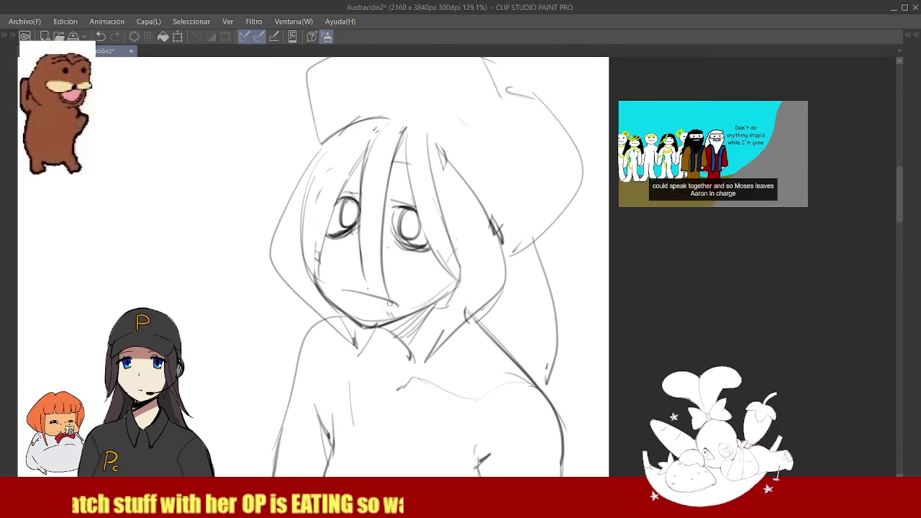
scroll(400, 284, down, 4)
scroll(435, 268, up, 6)
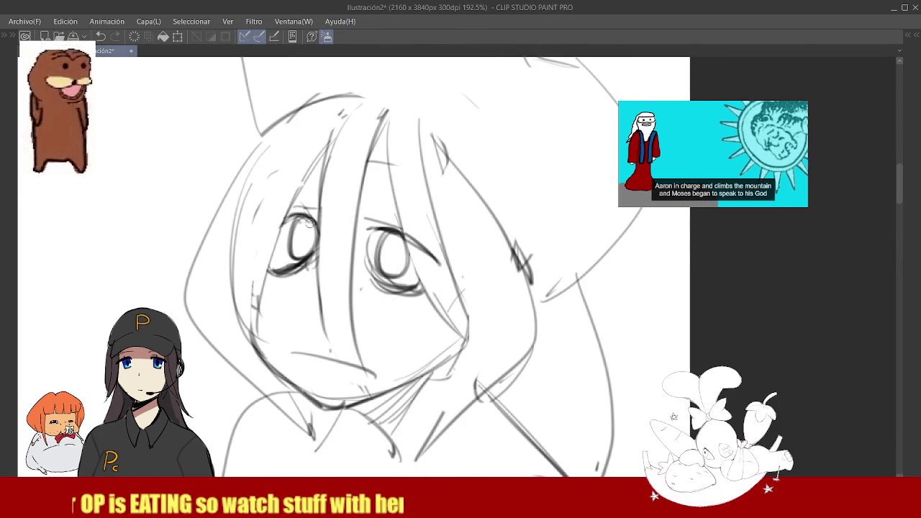
drag(289, 218, 251, 248)
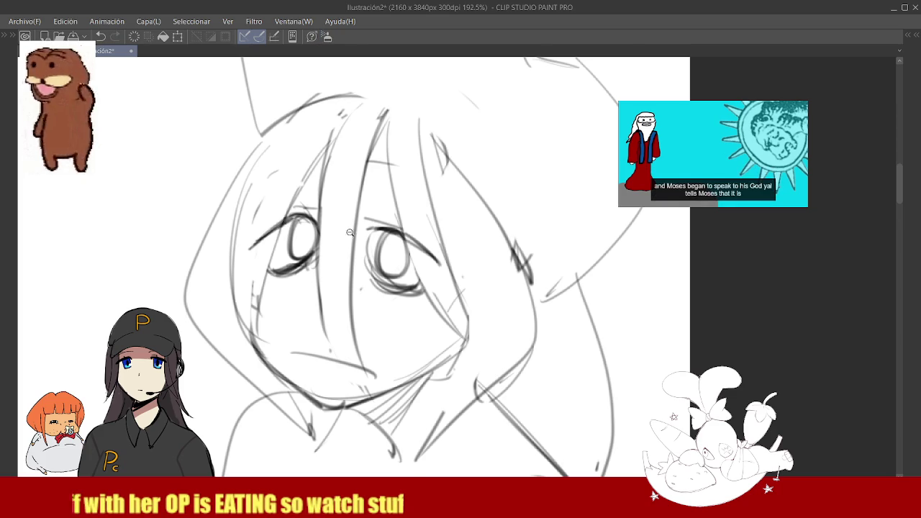
scroll(346, 231, down, 4)
scroll(427, 223, up, 6)
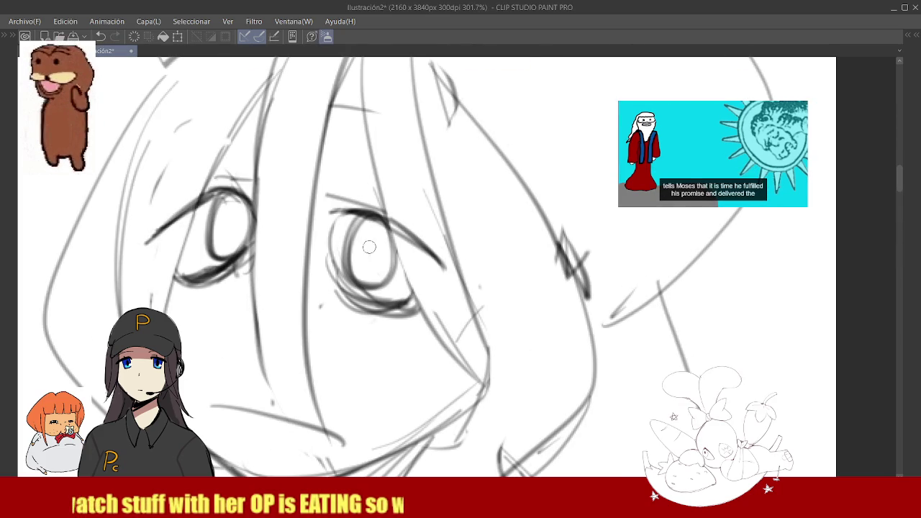
drag(341, 274, 407, 302)
mouse_move(371, 237)
mouse_down()
mouse_move(372, 262)
mouse_move(375, 244)
mouse_up()
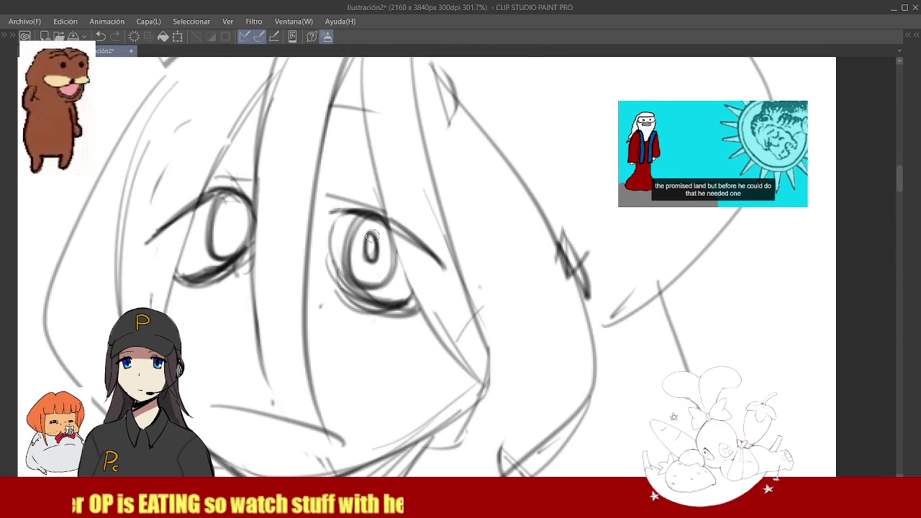
Add pupil strokes to the left eye.
scroll(402, 283, down, 3)
scroll(323, 241, up, 5)
mouse_move(321, 223)
mouse_down()
mouse_move(324, 263)
mouse_move(325, 237)
mouse_up()
scroll(326, 237, down, 5)
scroll(334, 280, up, 1)
scroll(335, 279, up, 2)
With a smaller brush, draw short lines near the nose and chin.
key(e)
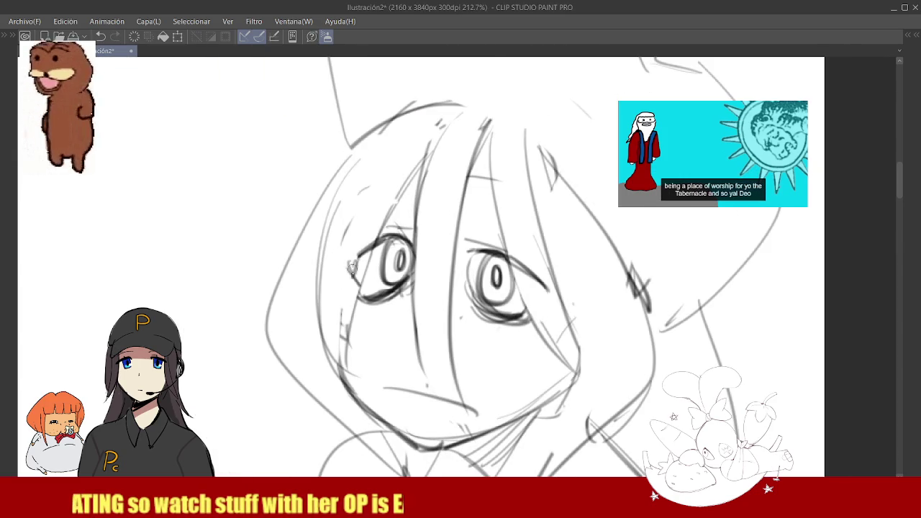
scroll(355, 259, down, 3)
scroll(435, 270, up, 3)
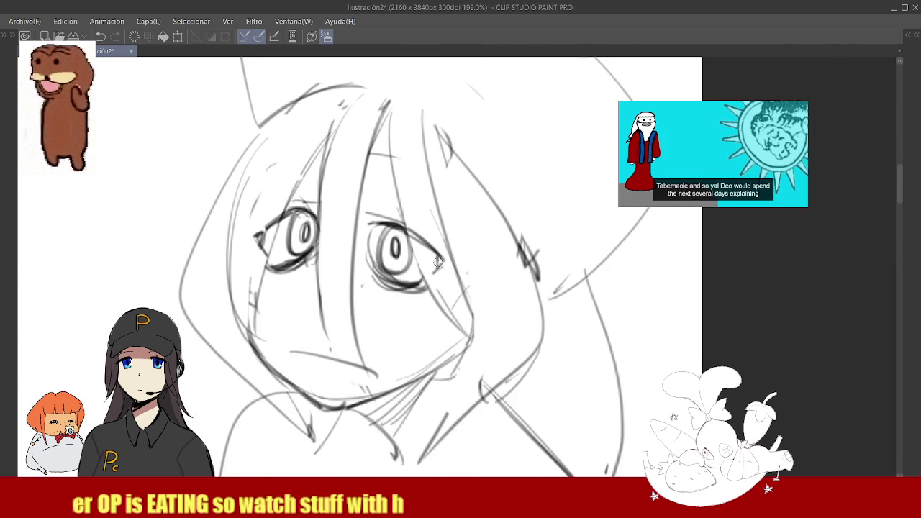
scroll(396, 295, down, 3)
scroll(346, 332, up, 2)
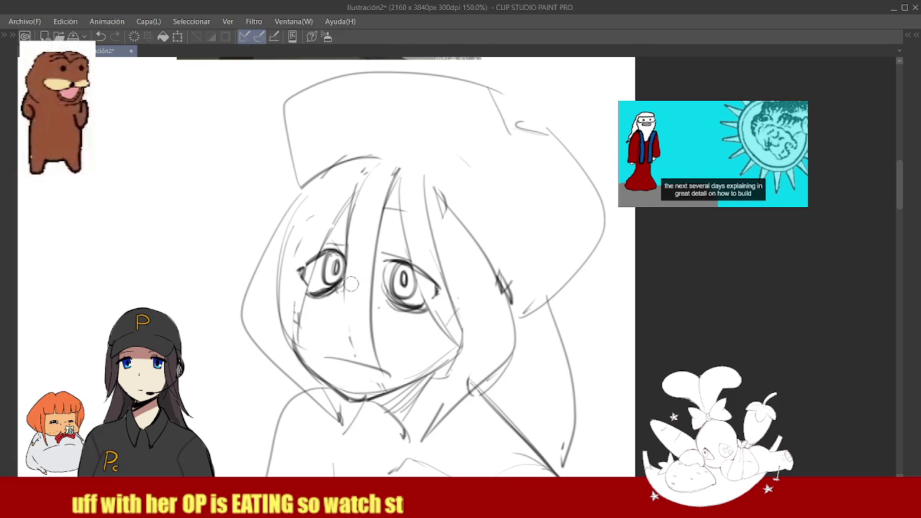
drag(363, 184, 349, 334)
key(ctrl+z)
drag(352, 213, 388, 374)
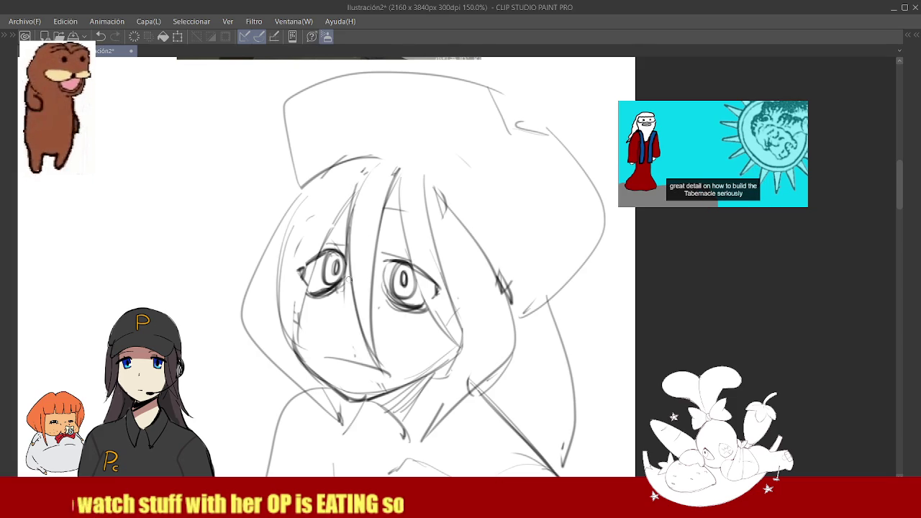
scroll(356, 280, down, 3)
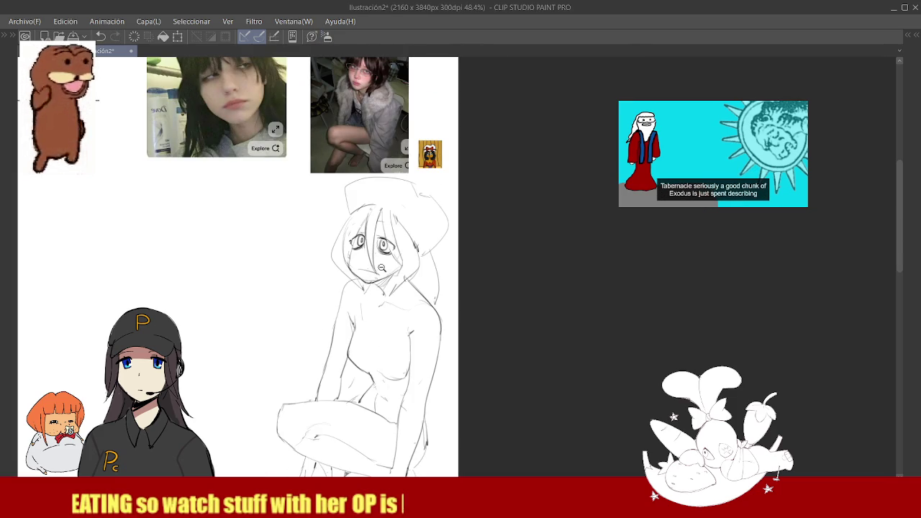
Sketch a vertical hood line, the hood's right edge, and a bow atop the hood.
scroll(395, 228, up, 2)
scroll(437, 158, up, 3)
scroll(385, 195, down, 3)
scroll(386, 194, up, 2)
drag(291, 210, 282, 272)
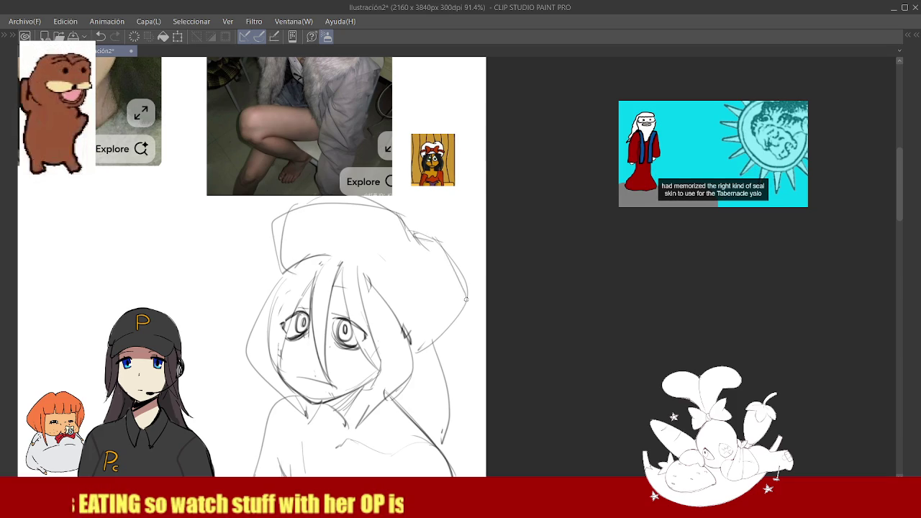
drag(462, 293, 427, 341)
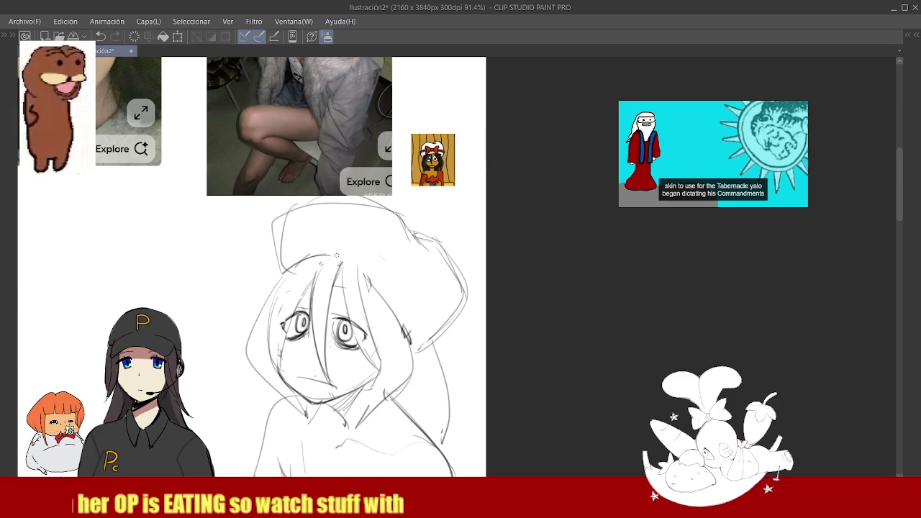
drag(313, 237, 379, 259)
mouse_move(342, 232)
mouse_down()
mouse_move(380, 224)
mouse_move(343, 244)
mouse_move(432, 346)
mouse_up()
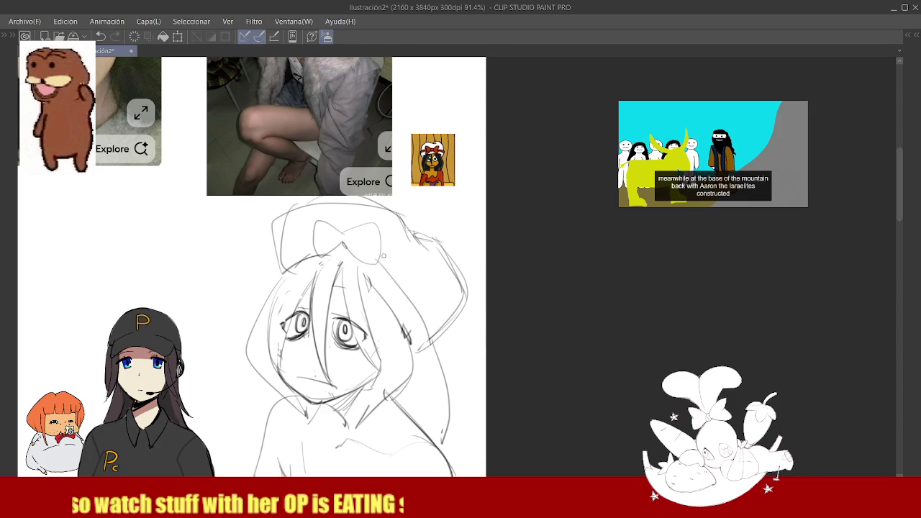
Add lines along the hood's right side and beside the bow's right loop, undoing the hood-edge stroke.
drag(380, 251, 435, 325)
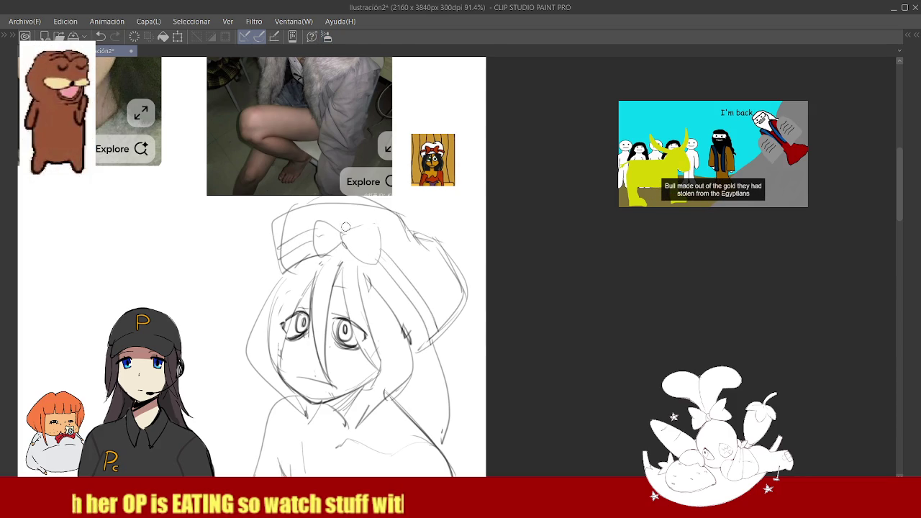
mouse_move(374, 261)
mouse_down()
mouse_move(374, 223)
mouse_move(343, 233)
mouse_move(382, 253)
mouse_up()
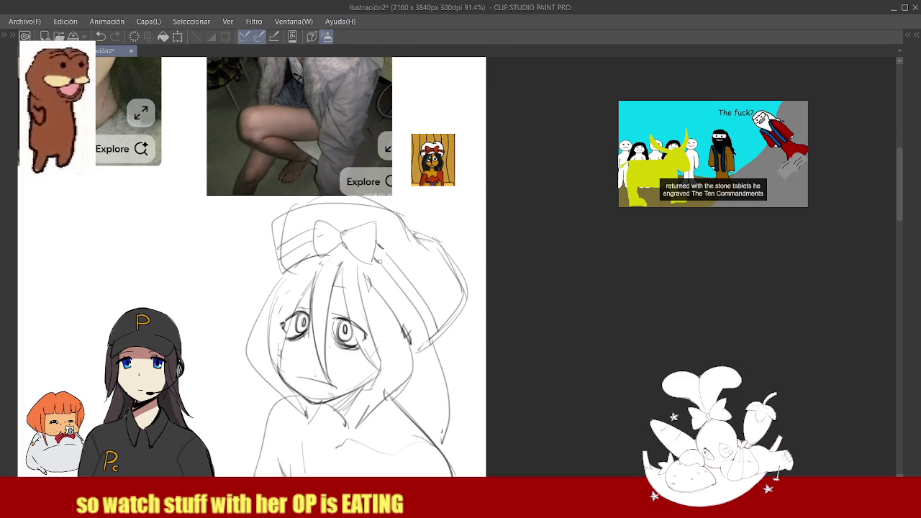
scroll(315, 210, up, 2)
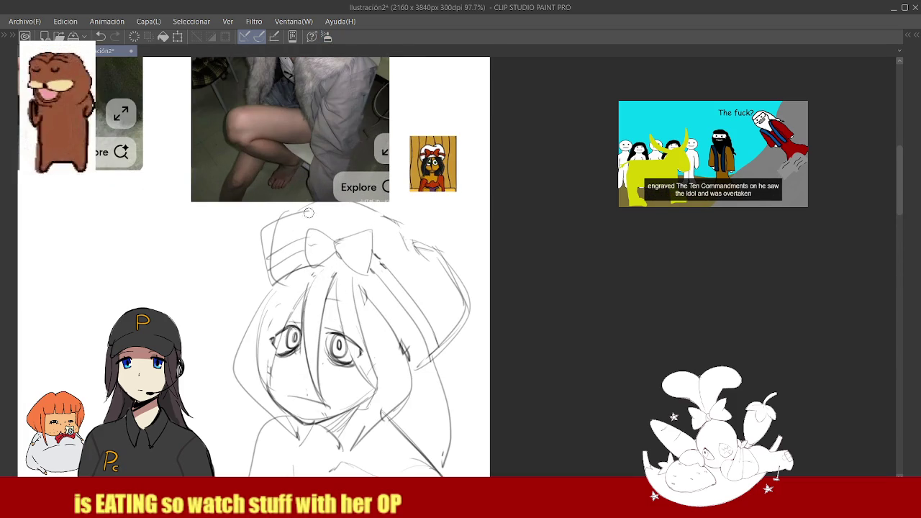
drag(400, 256, 413, 233)
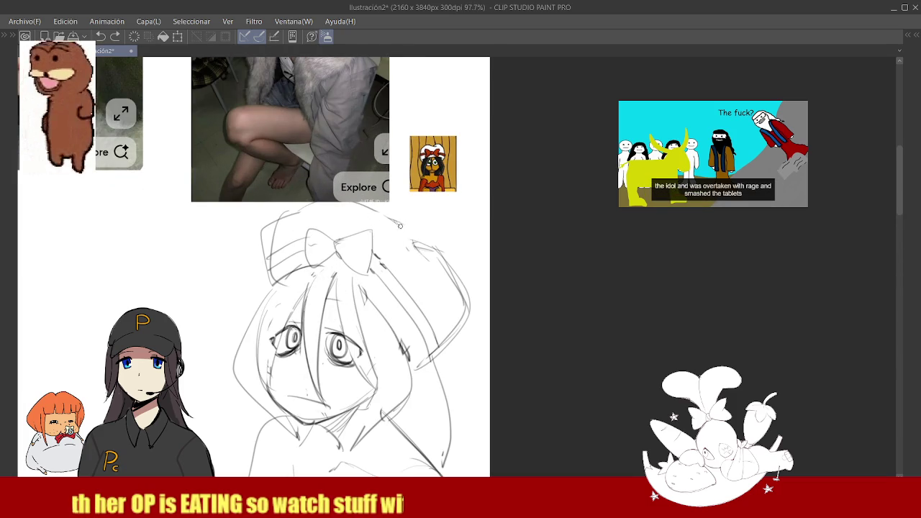
mouse_move(337, 205)
mouse_down()
mouse_move(289, 218)
mouse_move(272, 243)
mouse_up()
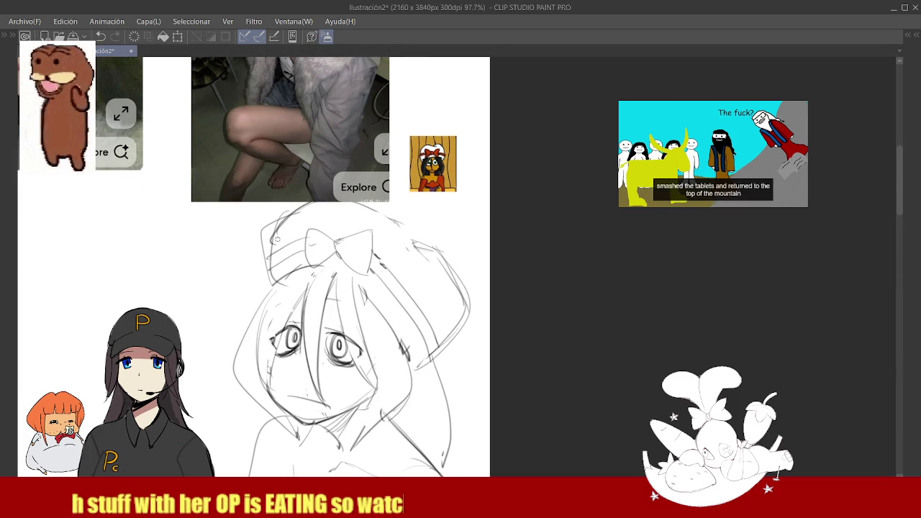
key(ctrl+z)
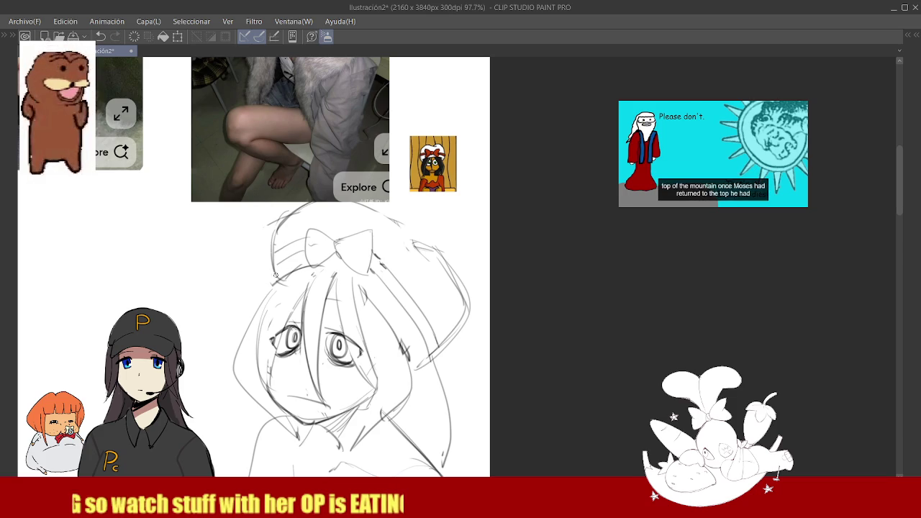
mouse_move(346, 230)
mouse_down()
mouse_move(334, 243)
mouse_move(416, 278)
mouse_up()
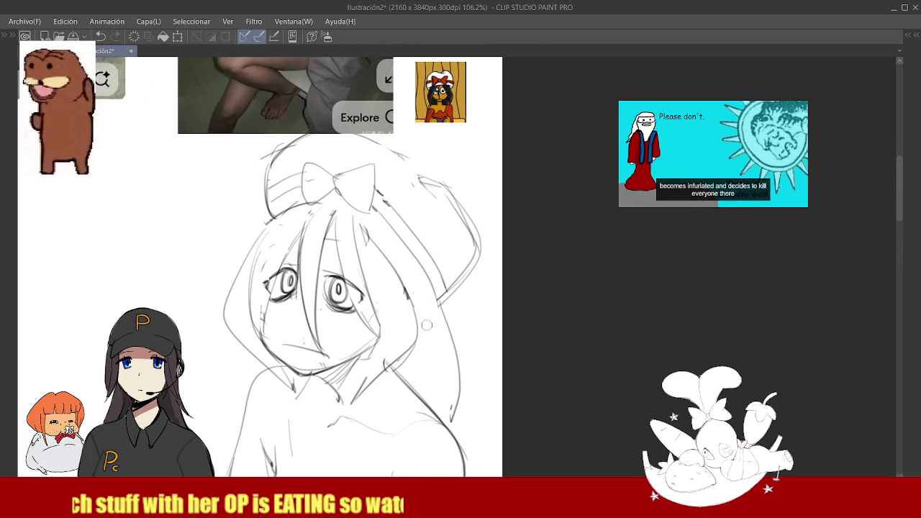
Pencil wavy hair ends down the right side to the shoulder and darken the left hair outline.
drag(425, 266, 417, 358)
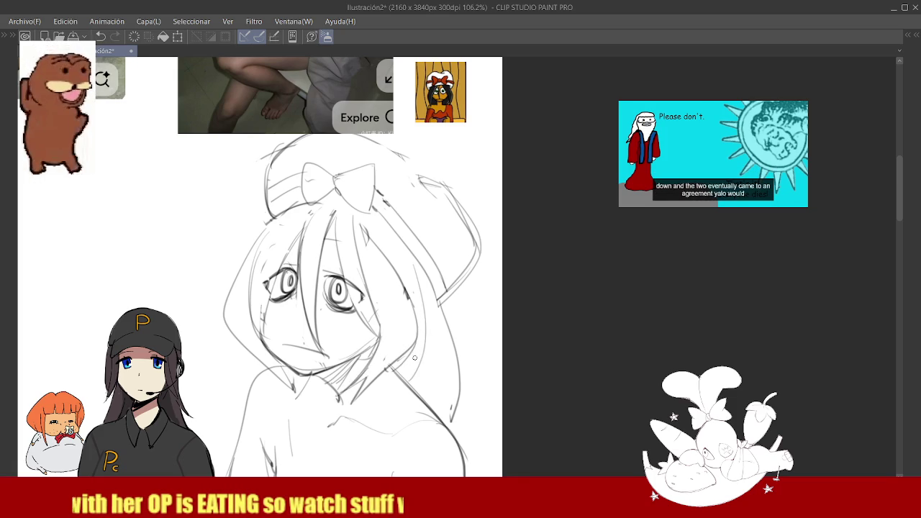
drag(416, 343, 407, 380)
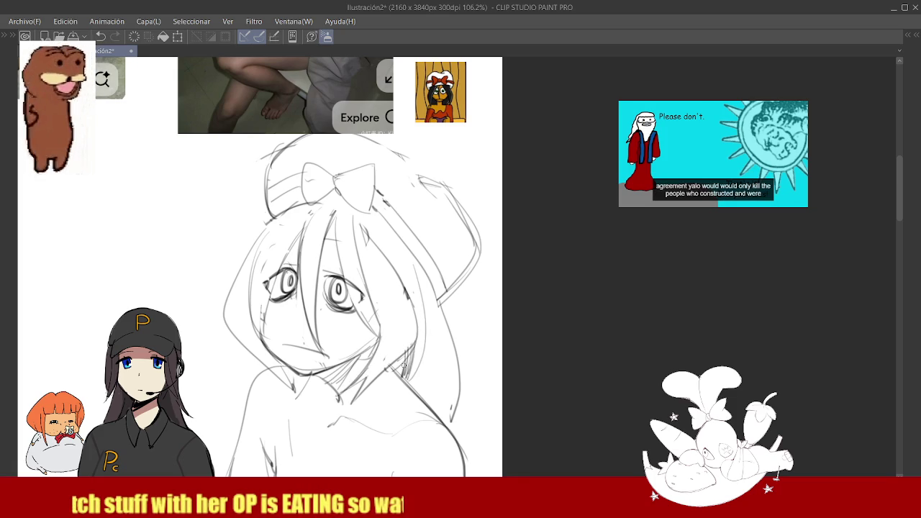
scroll(401, 375, down, 2)
scroll(433, 288, up, 3)
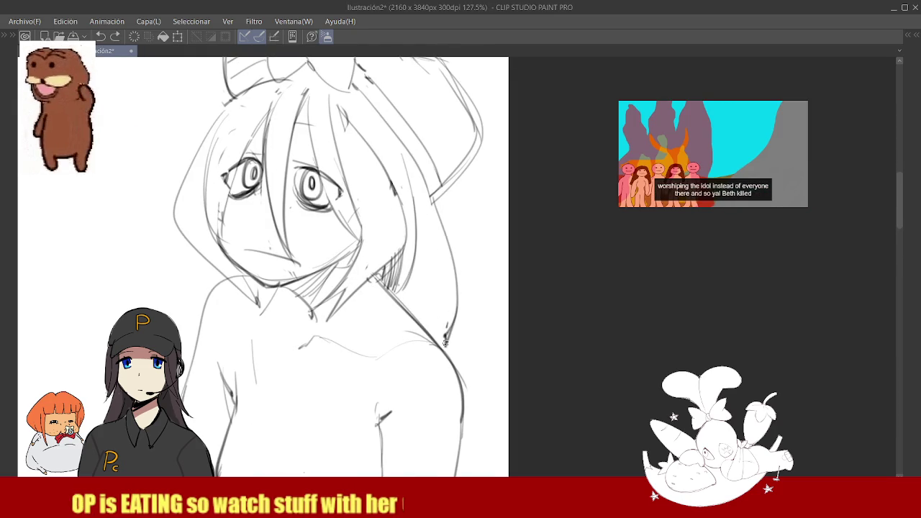
scroll(466, 354, down, 2)
scroll(342, 308, up, 1)
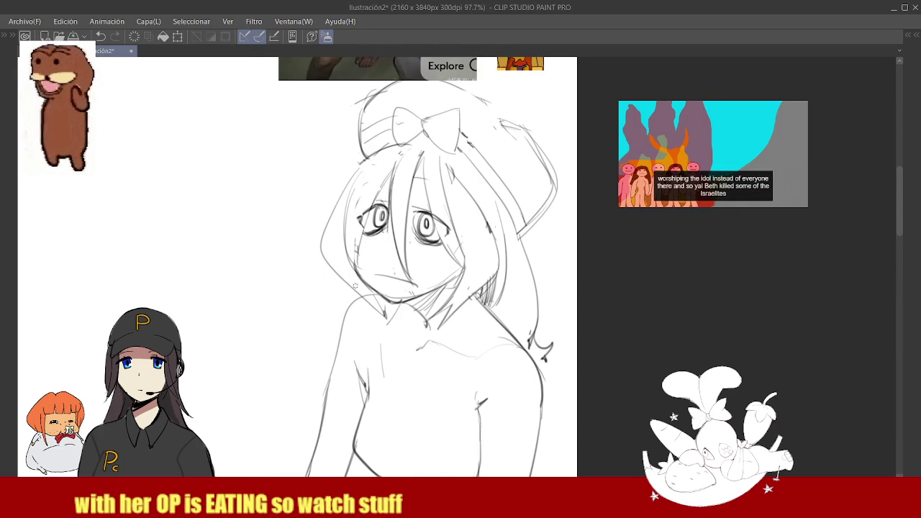
scroll(342, 308, down, 1)
scroll(354, 209, up, 2)
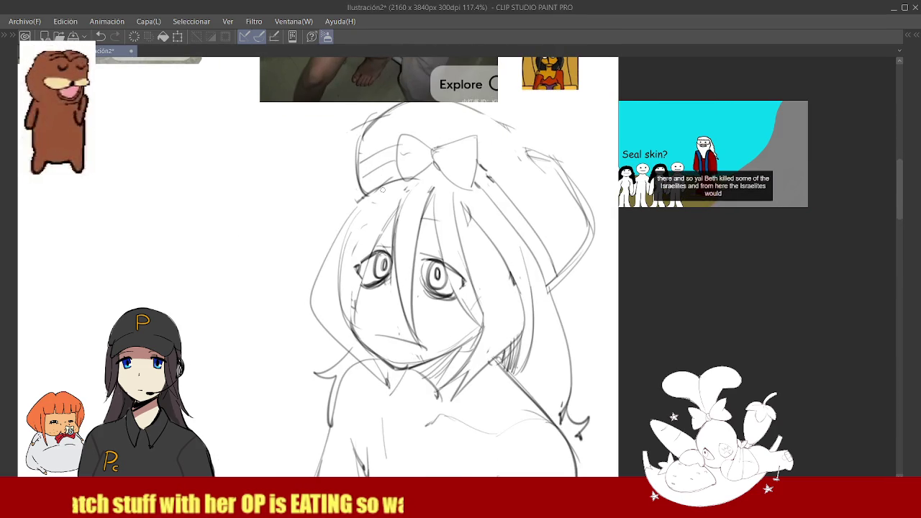
drag(354, 209, 310, 303)
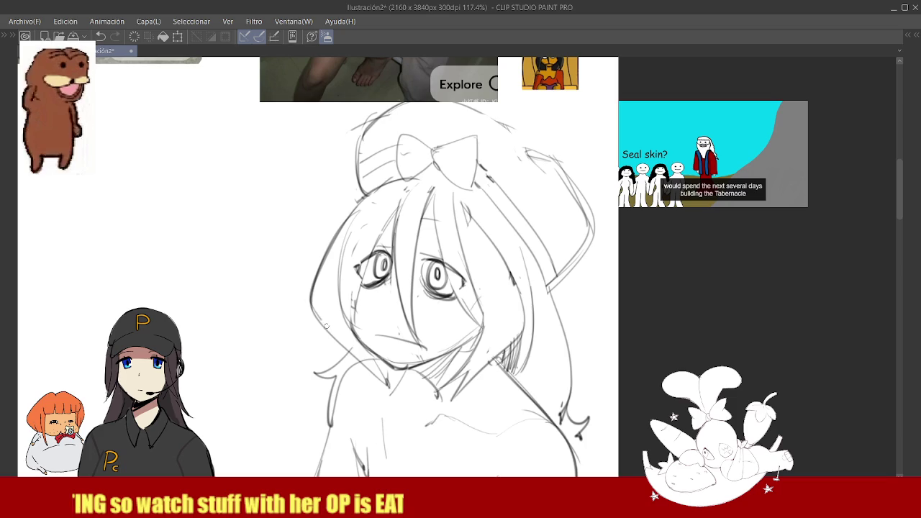
scroll(393, 332, down, 1)
Hatch shading under the chin and refine the mouth line.
scroll(461, 292, up, 1)
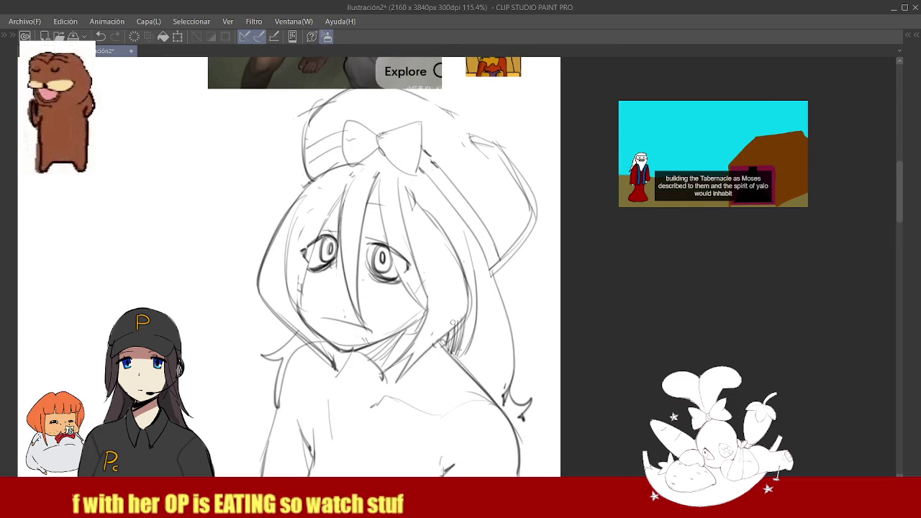
scroll(424, 335, up, 2)
scroll(389, 316, up, 1)
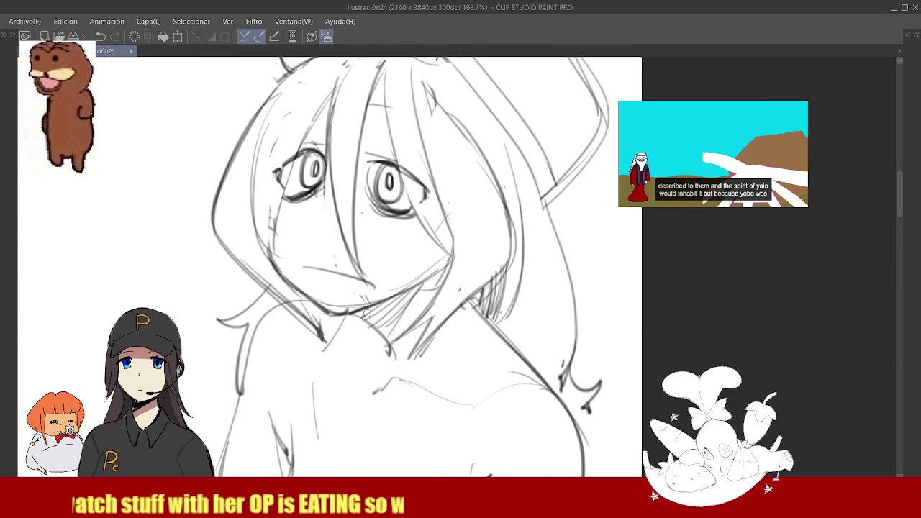
mouse_move(381, 313)
mouse_down()
mouse_move(400, 295)
mouse_move(396, 314)
mouse_up()
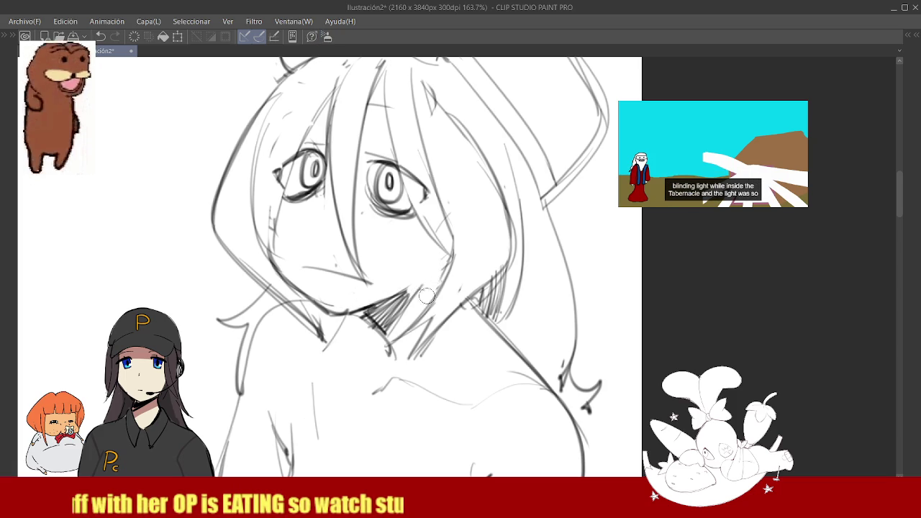
scroll(369, 252, down, 2)
scroll(369, 252, up, 3)
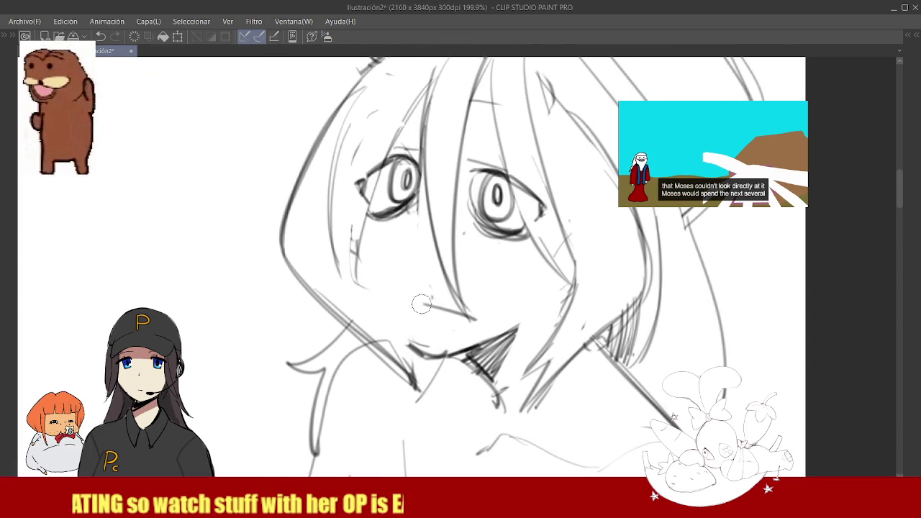
drag(401, 314, 419, 308)
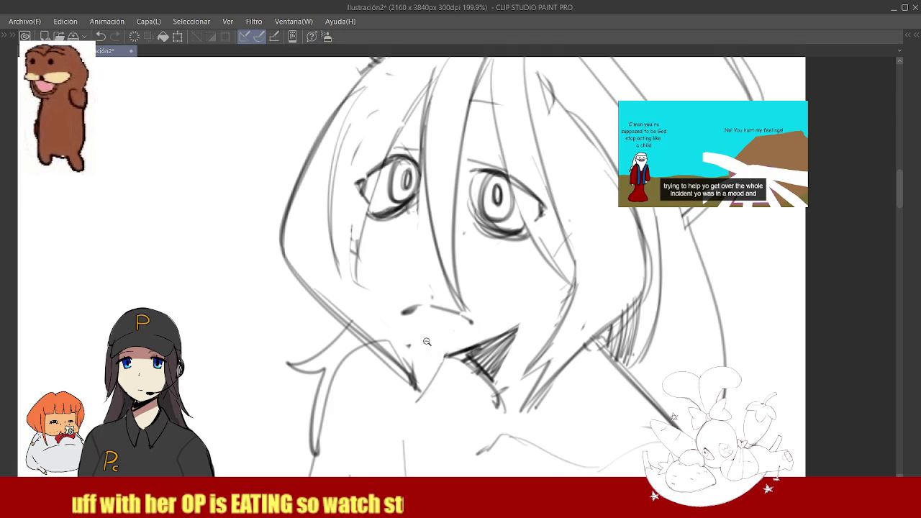
Rework the left eye, trying and undoing iris strokes, then draw its upper lid.
scroll(432, 338, down, 5)
scroll(403, 327, up, 1)
scroll(389, 321, up, 1)
scroll(406, 311, up, 1)
scroll(404, 315, down, 2)
scroll(401, 320, down, 1)
scroll(397, 326, up, 3)
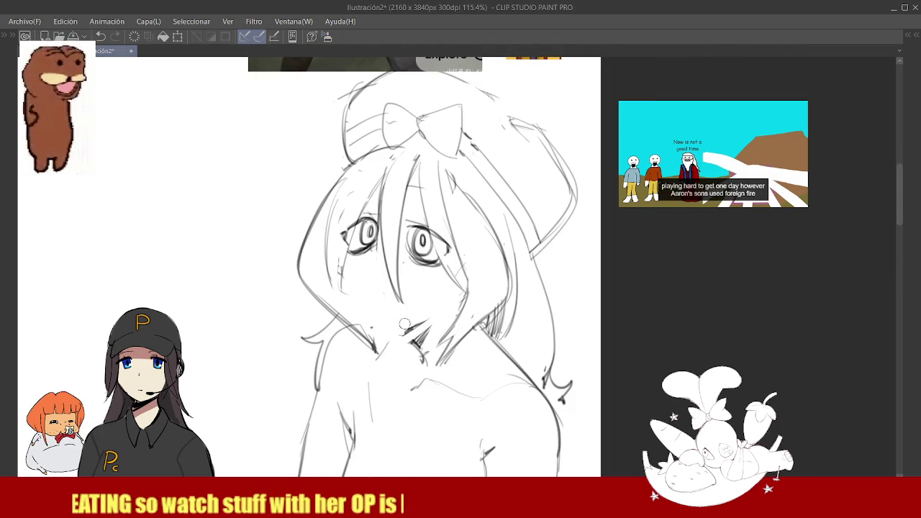
scroll(403, 316, down, 2)
scroll(385, 288, up, 2)
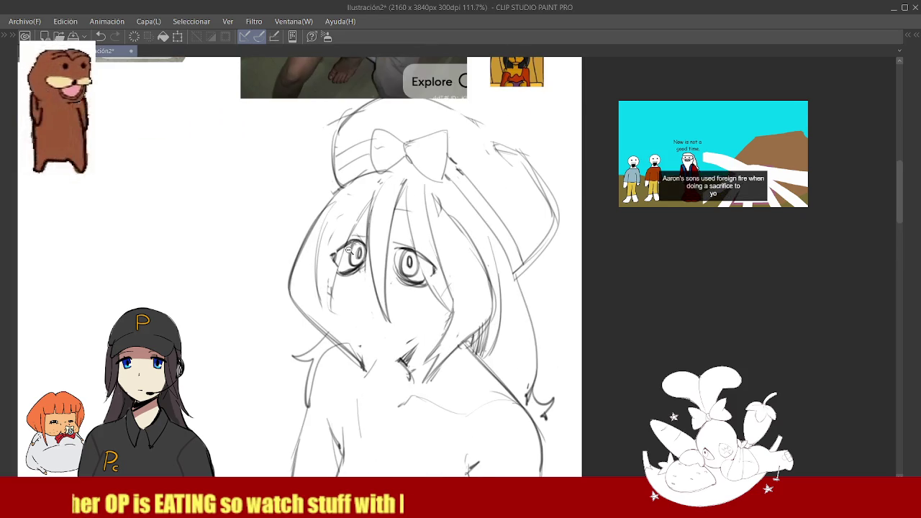
scroll(356, 253, up, 3)
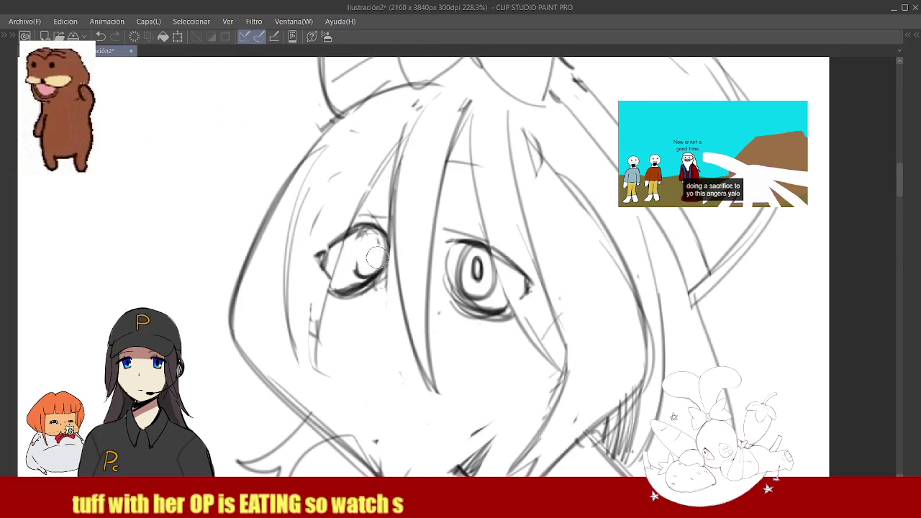
mouse_move(388, 245)
mouse_down()
mouse_move(368, 277)
mouse_move(376, 274)
mouse_up()
key(ctrl+z)
drag(366, 227, 363, 276)
key(ctrl+z)
key(ctrl+z)
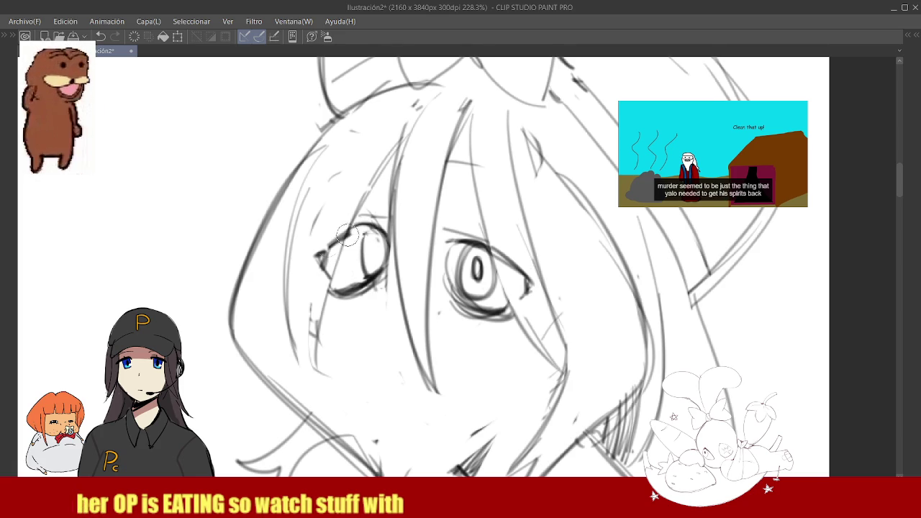
drag(370, 228, 320, 254)
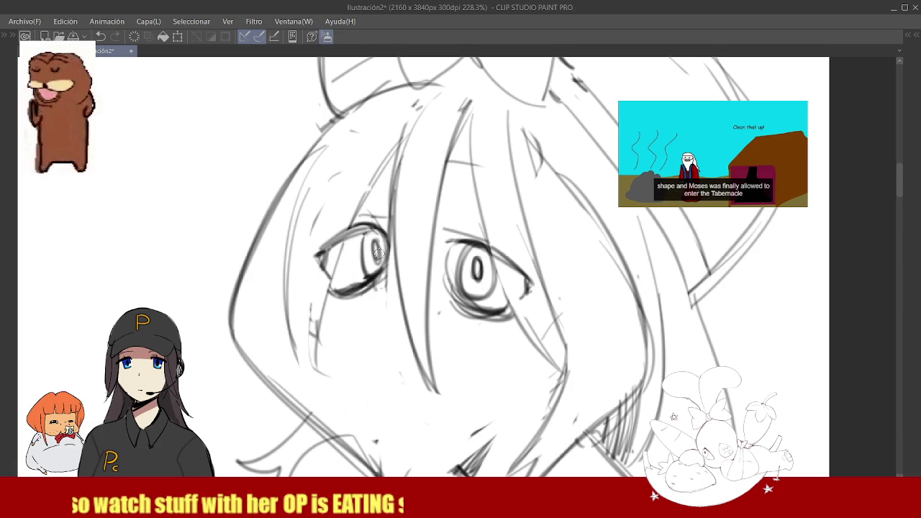
scroll(379, 252, down, 5)
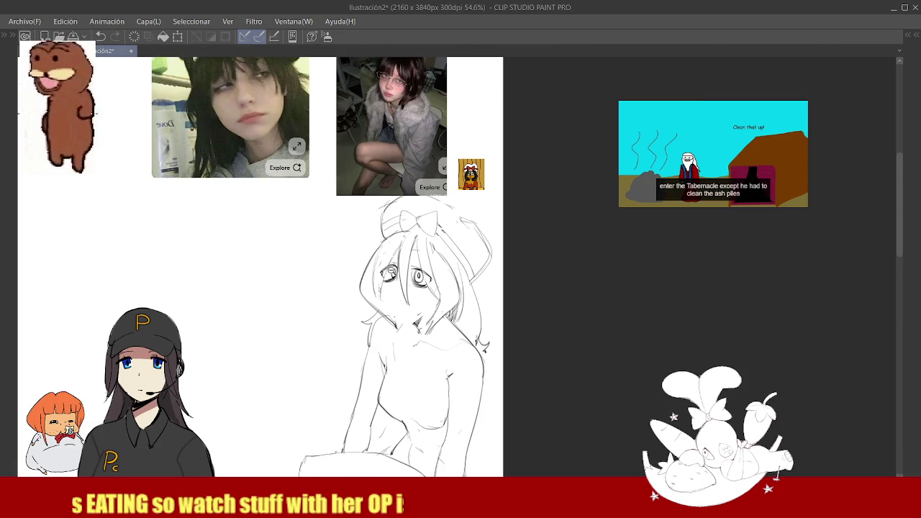
Zoom in on the face and switch to a smaller brush with E.
scroll(390, 270, up, 5)
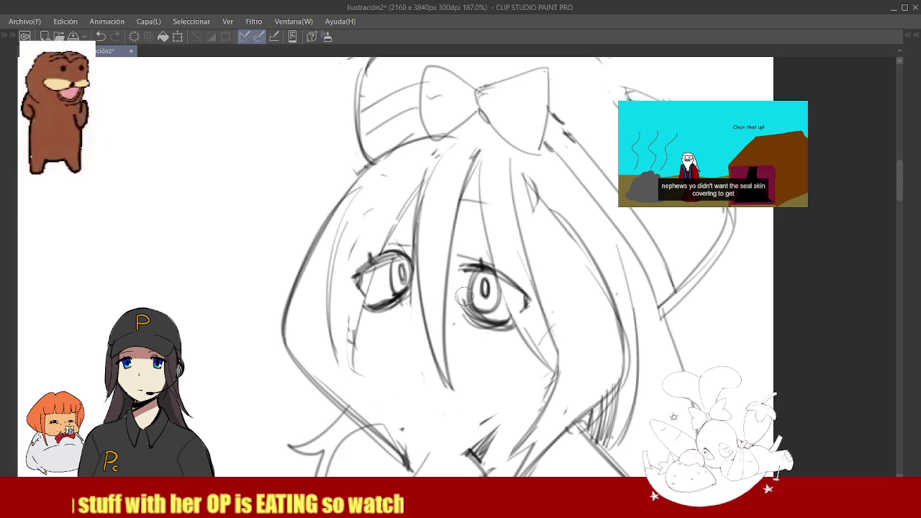
scroll(467, 269, down, 4)
scroll(468, 243, up, 2)
scroll(461, 249, up, 3)
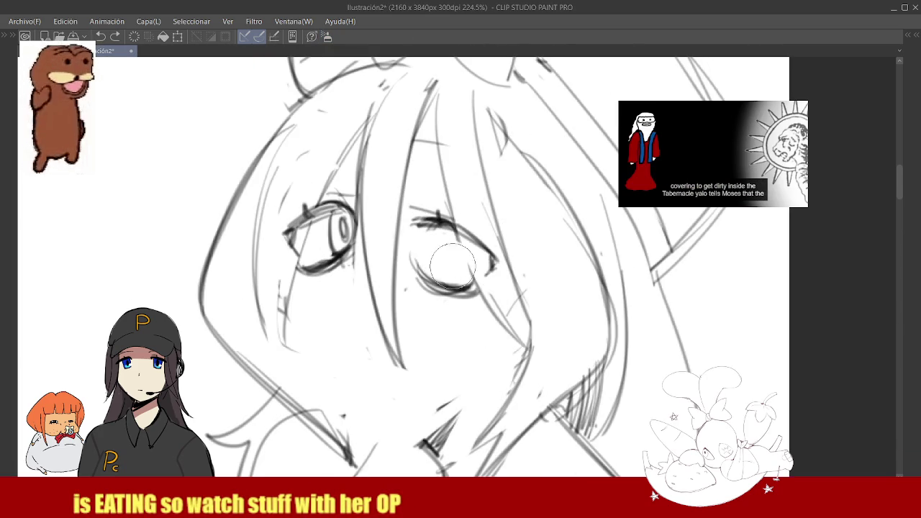
key(e)
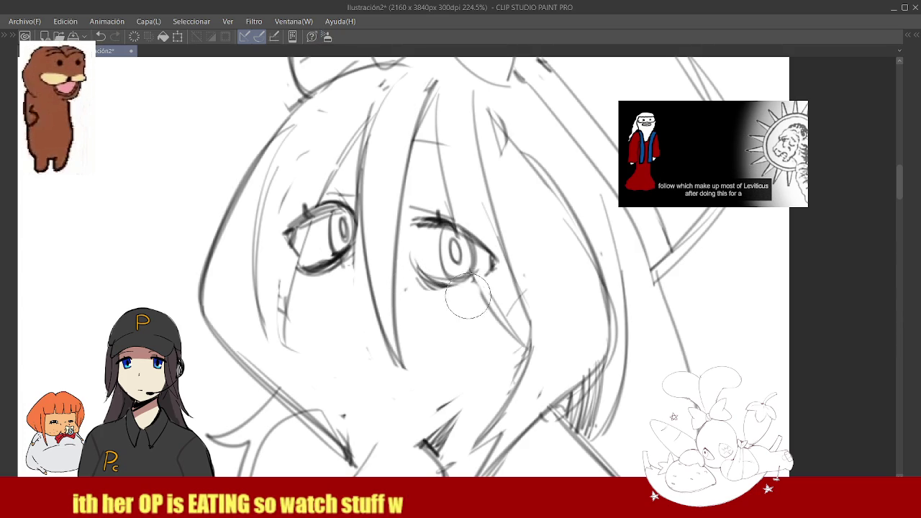
scroll(460, 288, down, 5)
scroll(430, 265, up, 3)
scroll(435, 271, down, 2)
scroll(434, 271, down, 2)
scroll(480, 275, up, 3)
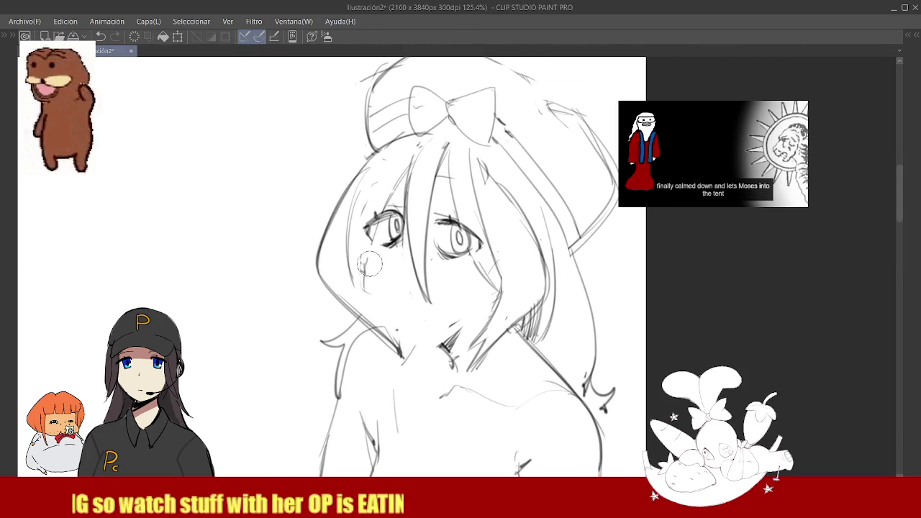
scroll(387, 262, down, 3)
scroll(387, 262, up, 3)
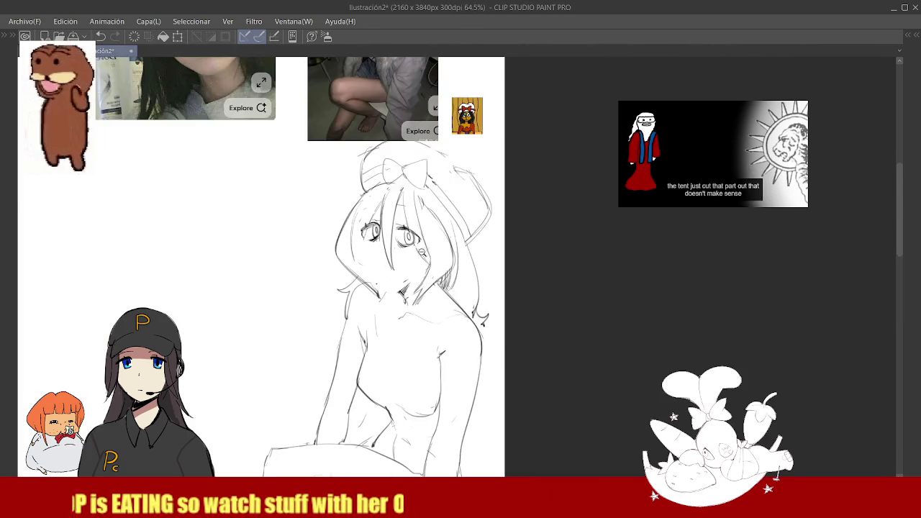
scroll(289, 240, up, 2)
Try several lines down the left cheek, undoing each attempt.
drag(299, 244, 306, 318)
key(ctrl+z)
drag(288, 265, 345, 360)
key(ctrl+z)
mouse_move(292, 279)
mouse_down()
mouse_move(325, 349)
mouse_move(367, 392)
mouse_up()
key(ctrl+z)
key(ctrl+z)
drag(292, 273, 303, 317)
drag(295, 294, 364, 382)
key(ctrl+z)
Draw the jaw line from the chin up to the right cheek and begin erasing the eyes.
mouse_move(302, 308)
mouse_down()
mouse_move(363, 388)
mouse_move(381, 397)
mouse_move(461, 363)
mouse_up()
mouse_move(403, 392)
mouse_down()
mouse_move(453, 363)
mouse_move(437, 379)
mouse_up()
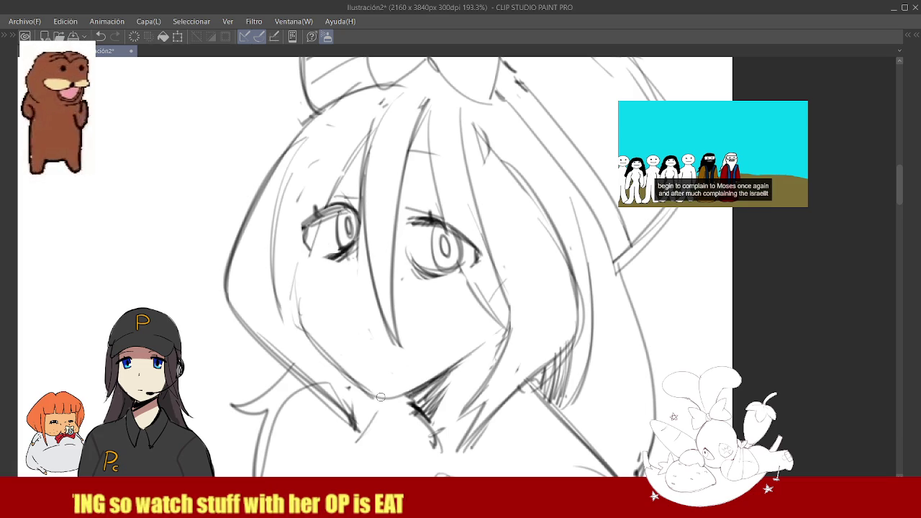
drag(381, 397, 446, 367)
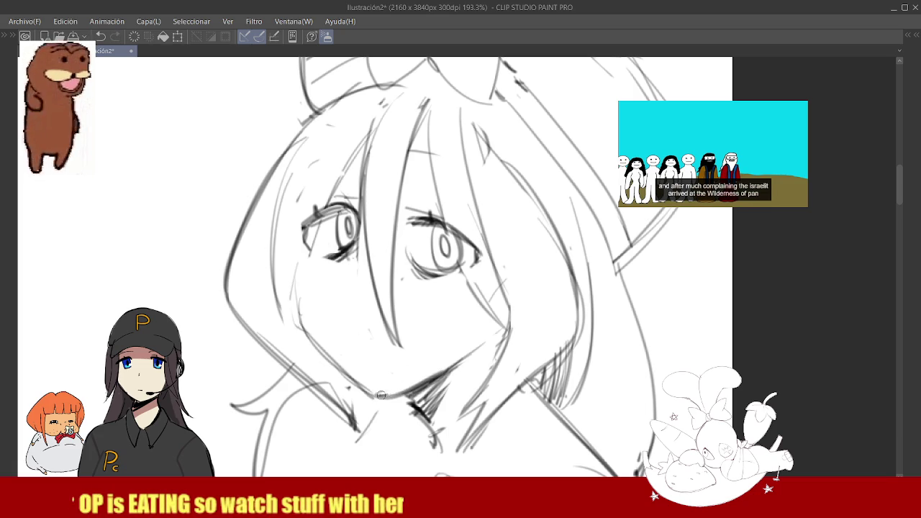
scroll(386, 393, down, 5)
scroll(420, 299, up, 5)
scroll(420, 299, down, 4)
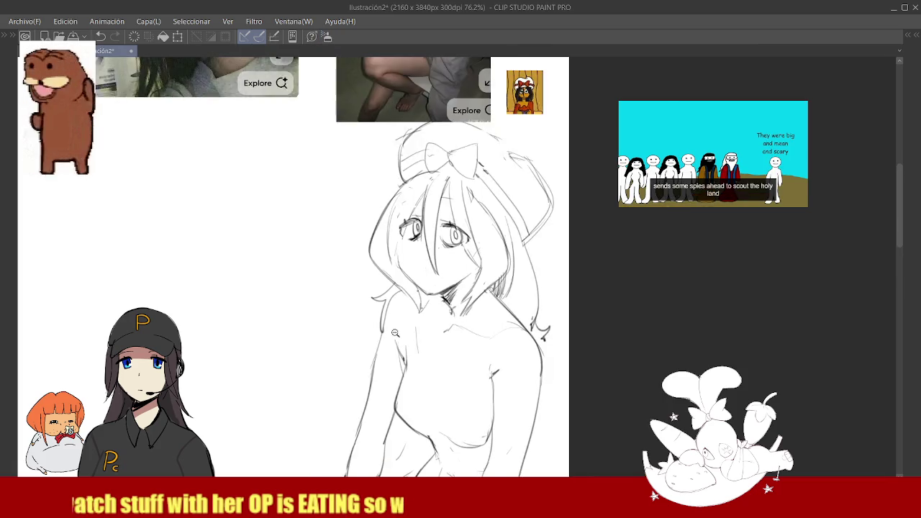
scroll(419, 309, up, 3)
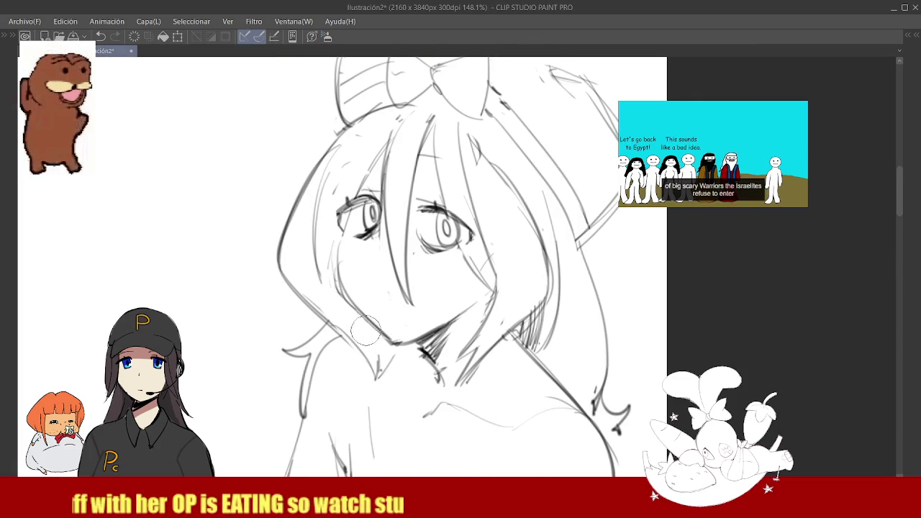
scroll(379, 339, down, 3)
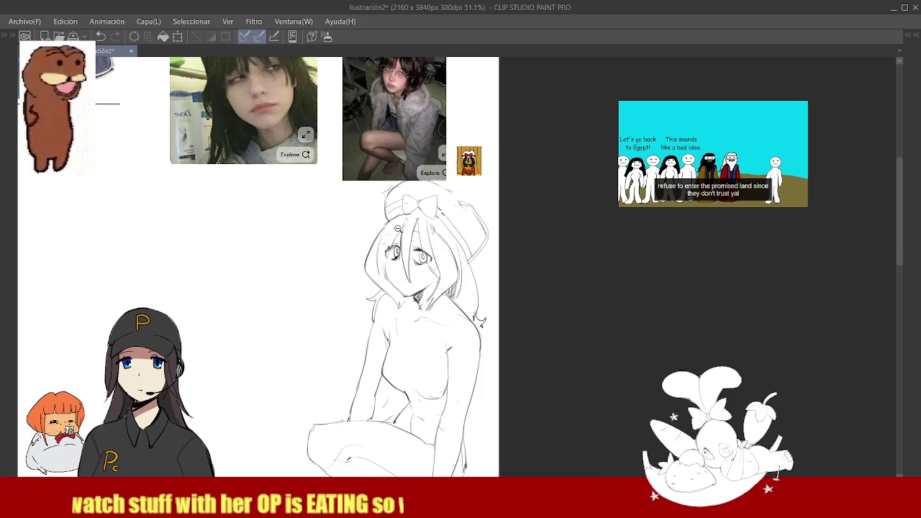
scroll(395, 273, up, 2)
mouse_move(394, 273)
mouse_down()
mouse_move(392, 284)
mouse_move(385, 241)
mouse_move(442, 262)
mouse_move(432, 268)
mouse_move(461, 284)
mouse_up()
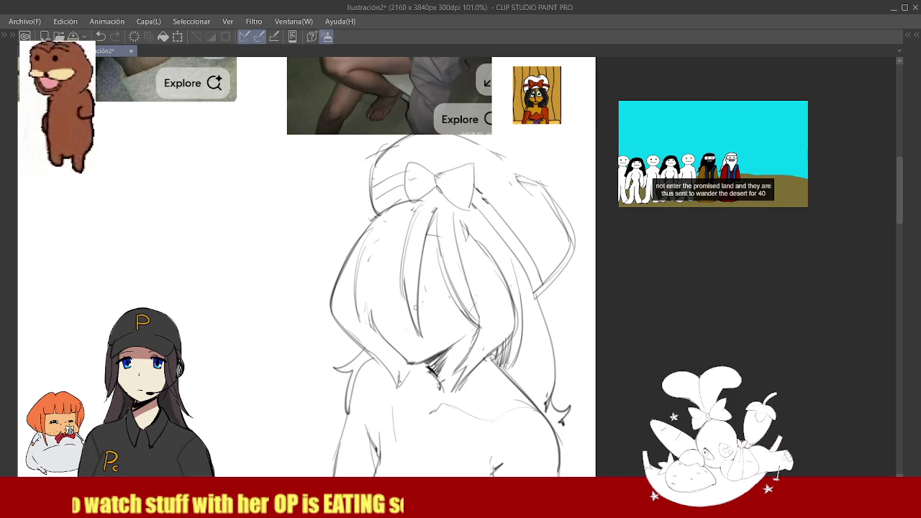
Sketch several bang strands falling down over the face.
drag(407, 224, 368, 328)
drag(393, 250, 387, 316)
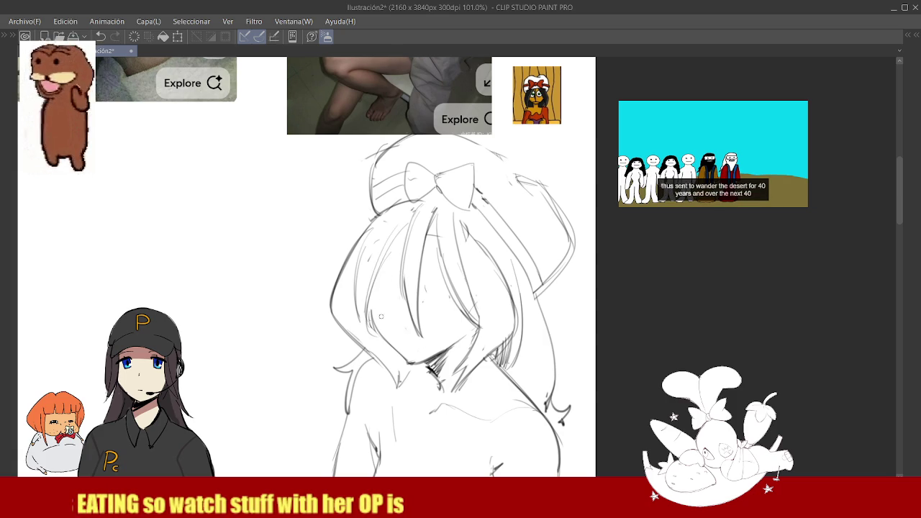
drag(395, 244, 373, 332)
drag(390, 290, 374, 339)
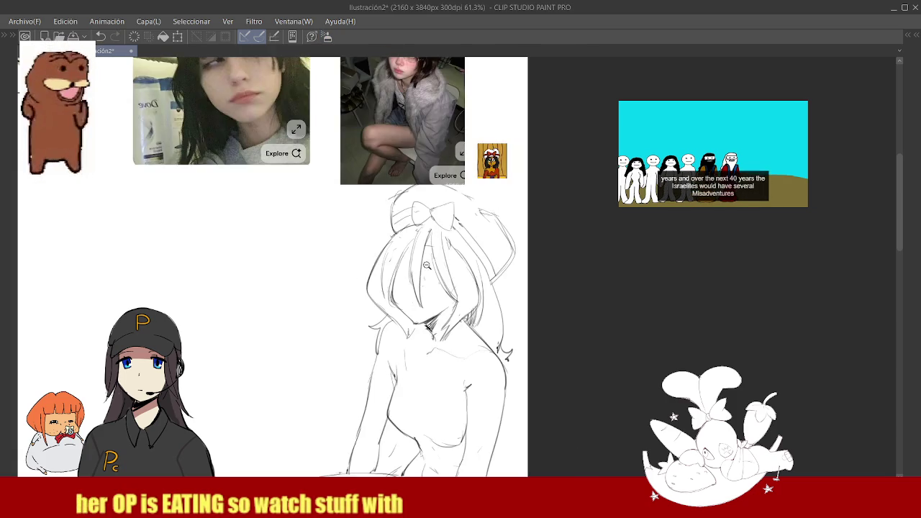
click(434, 238)
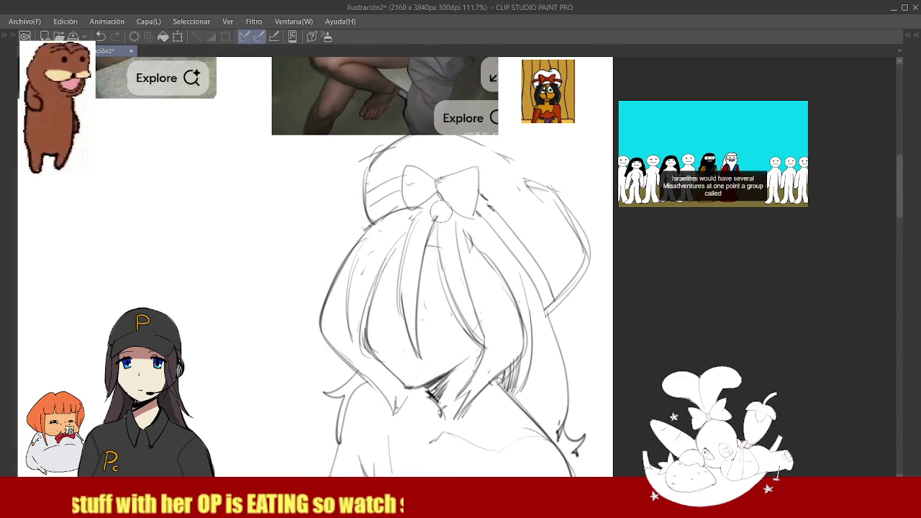
Extend hair down the head's right side, undoing a stray strand, and return to the fine pencil.
drag(442, 226, 418, 319)
key(ctrl+z)
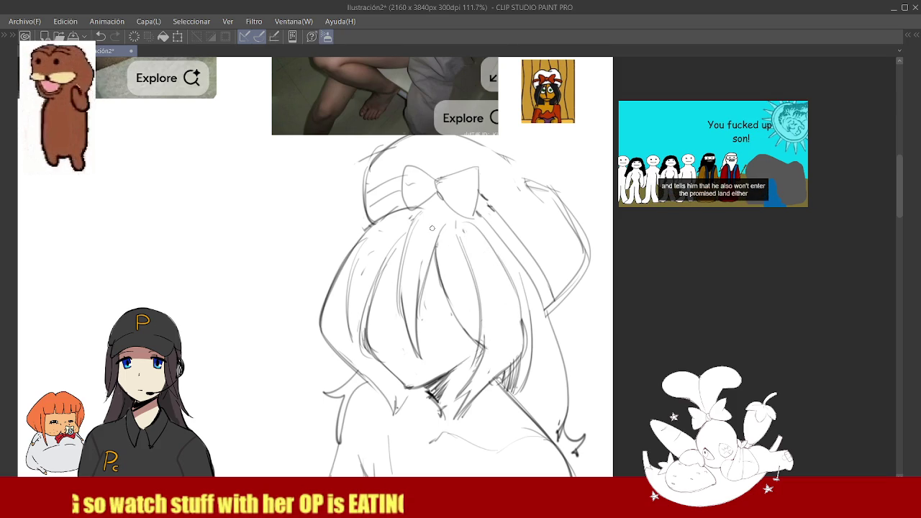
mouse_move(436, 210)
mouse_down()
mouse_move(503, 263)
mouse_move(511, 289)
mouse_up()
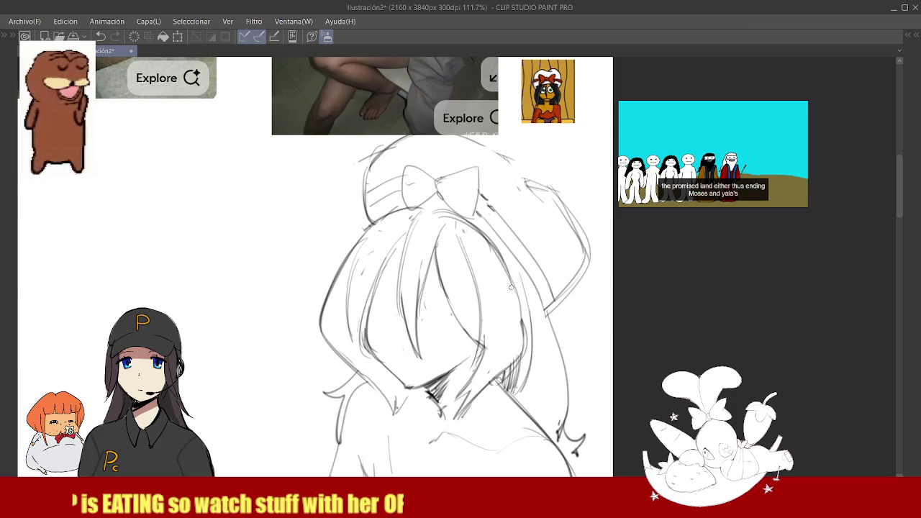
key(e)
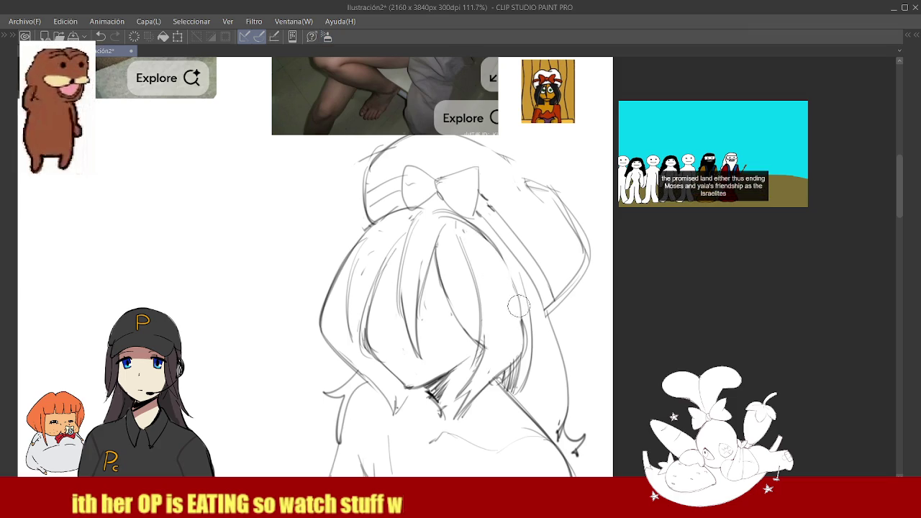
key(p)
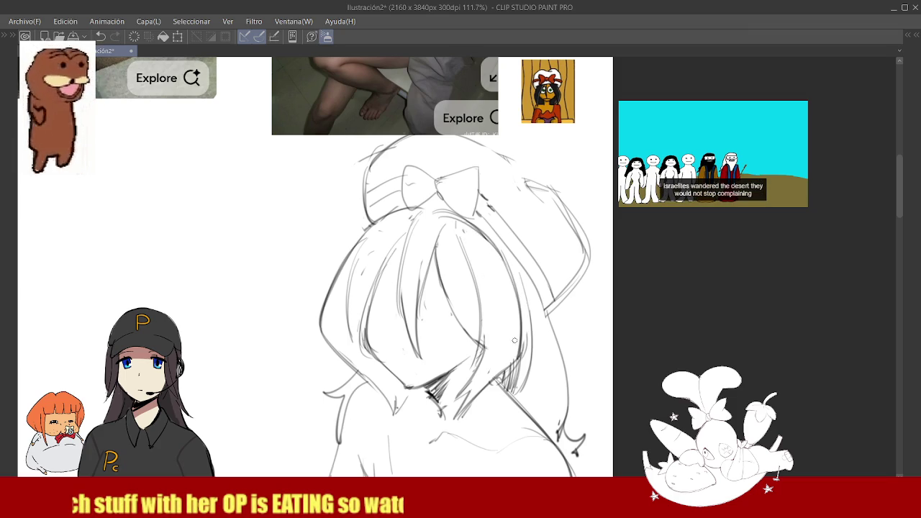
scroll(518, 351, down, 2)
Draw the first closed eye with a darkened lid, lower curve and lash strokes.
scroll(476, 281, down, 3)
scroll(475, 281, up, 2)
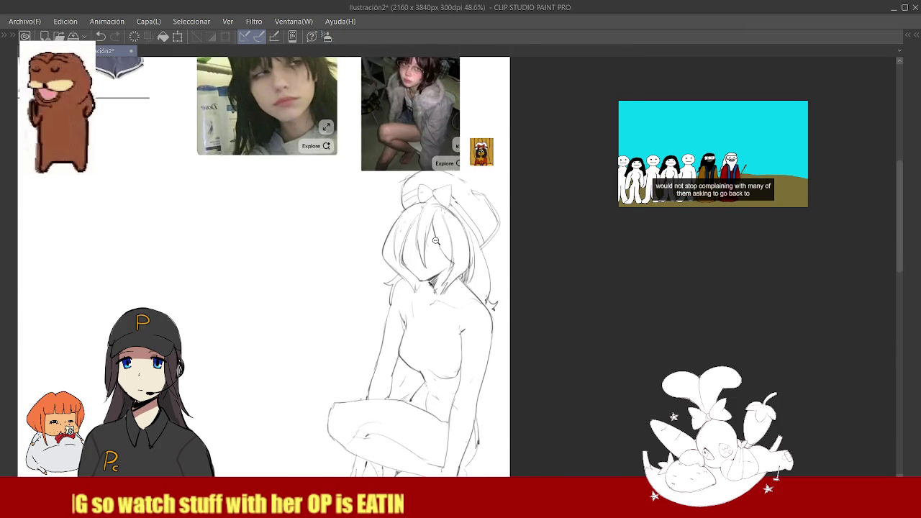
scroll(404, 283, up, 3)
scroll(404, 283, up, 1)
scroll(404, 288, down, 3)
scroll(404, 295, up, 1)
scroll(481, 257, up, 3)
drag(410, 311, 462, 288)
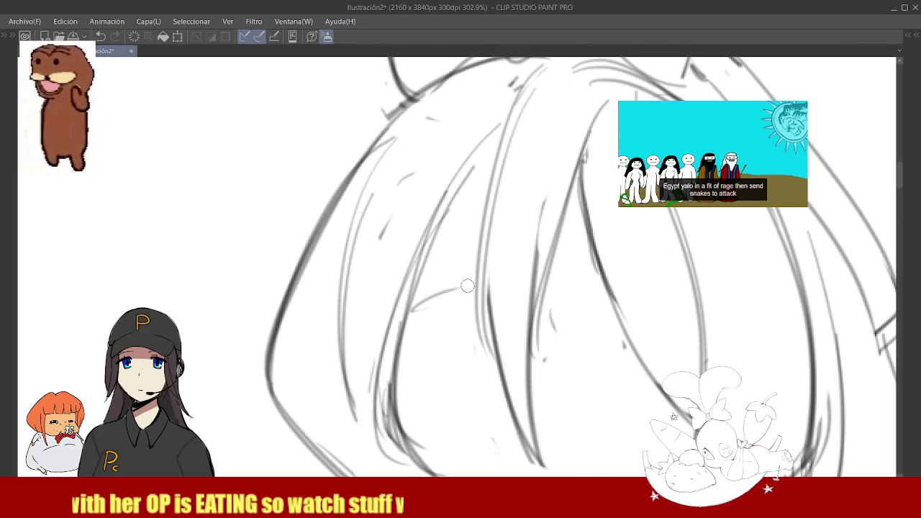
mouse_move(424, 321)
mouse_down()
mouse_move(452, 337)
mouse_move(476, 315)
mouse_up()
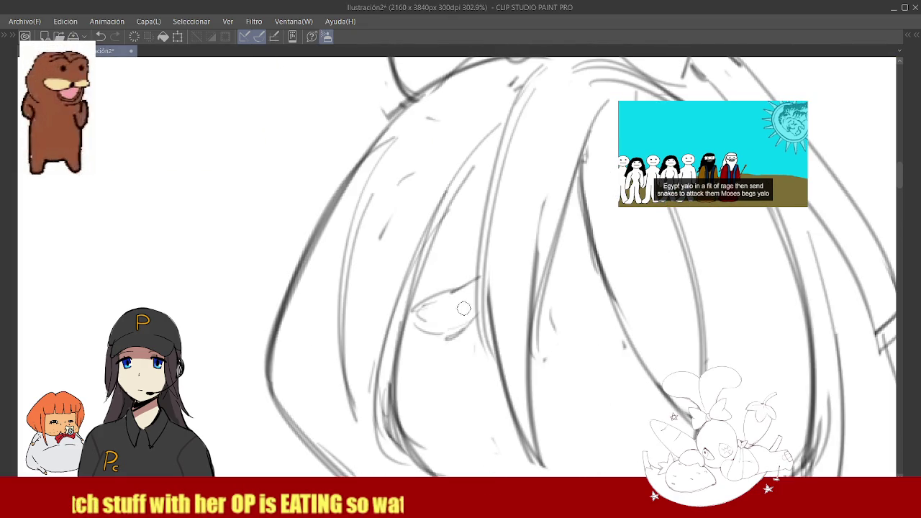
mouse_move(423, 306)
mouse_down()
mouse_move(483, 276)
mouse_move(389, 323)
mouse_move(481, 285)
mouse_move(445, 300)
mouse_up()
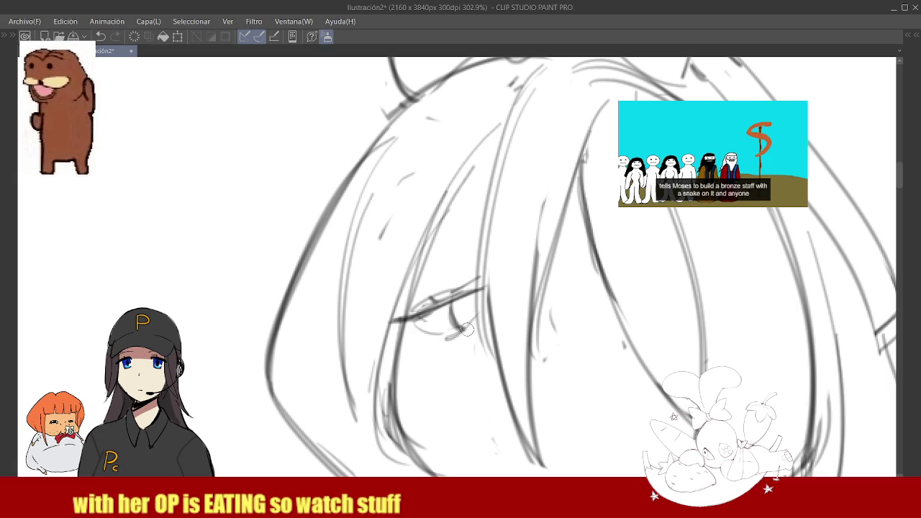
drag(419, 324, 466, 344)
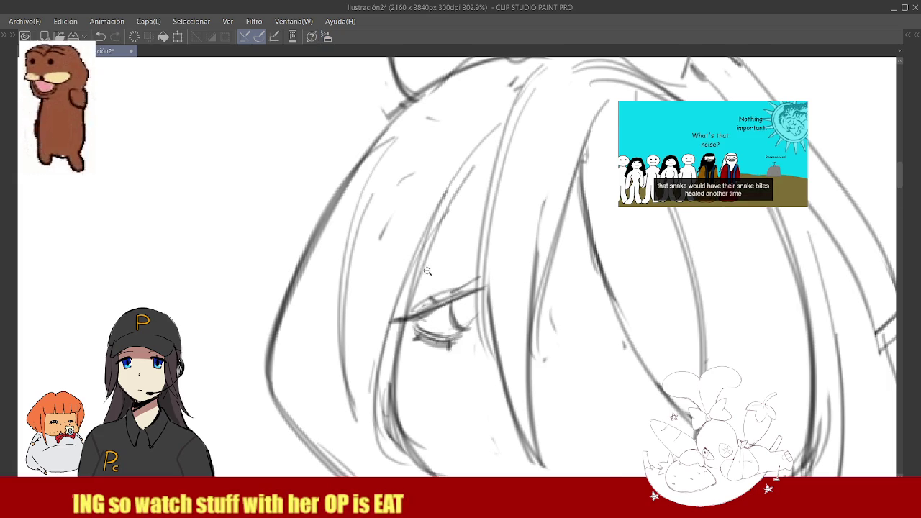
Begin the second closed eye with its lid and lower curve.
scroll(471, 262, down, 5)
scroll(474, 270, up, 4)
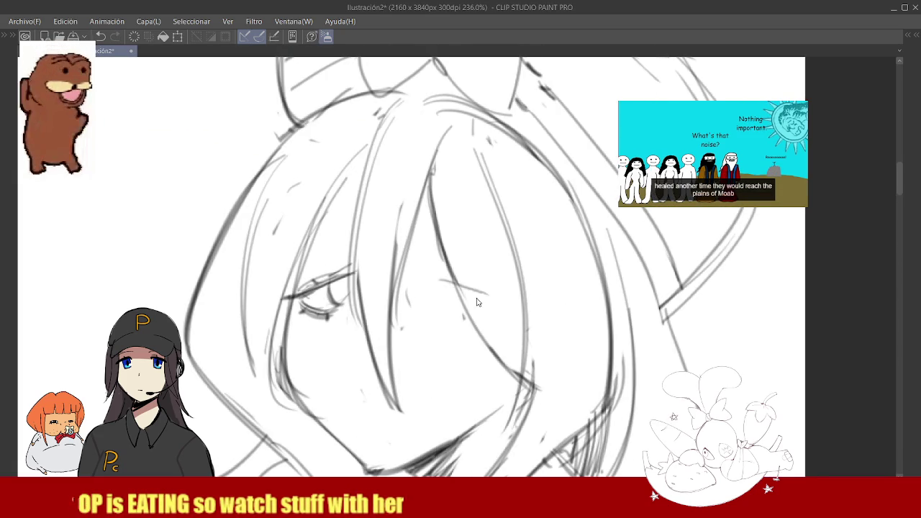
drag(414, 275, 483, 291)
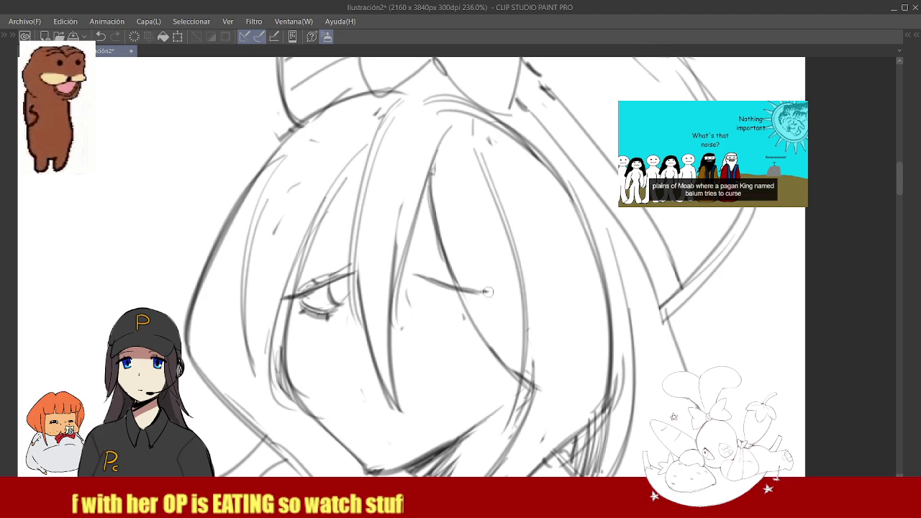
drag(417, 303, 467, 314)
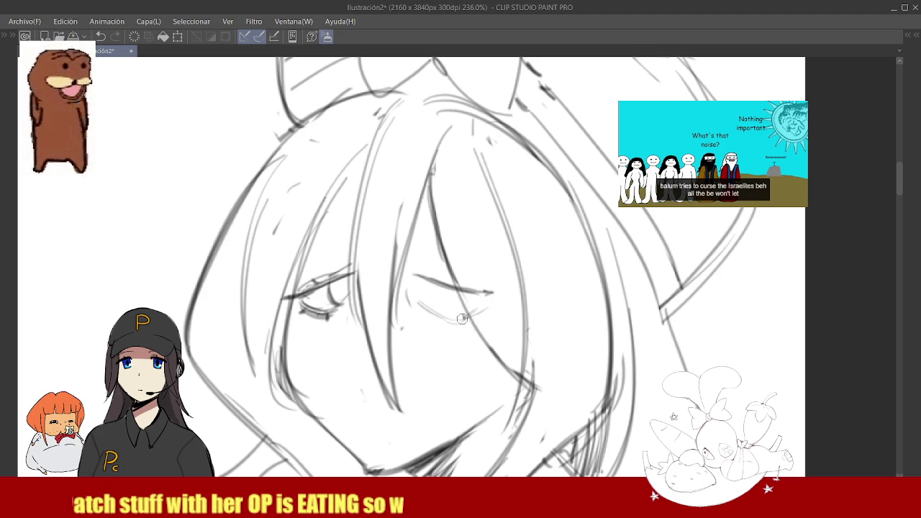